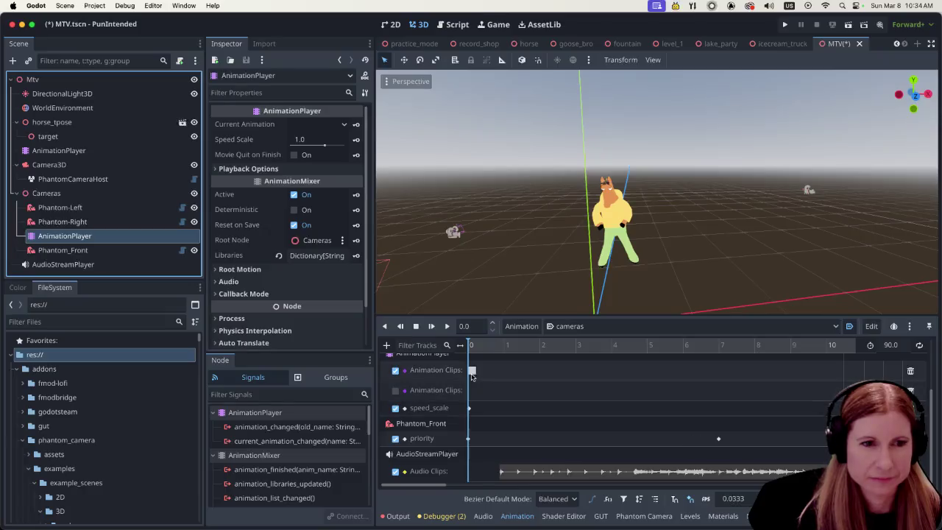
- Preview the camera animation from the 0 s clip key, rewind to 0, and list its dance animations
left_click(472, 370)
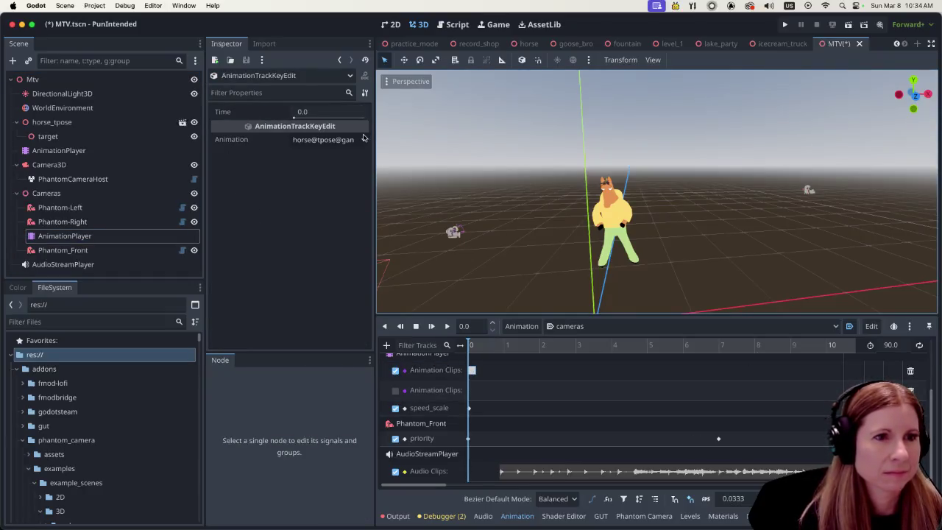
left_click(447, 326)
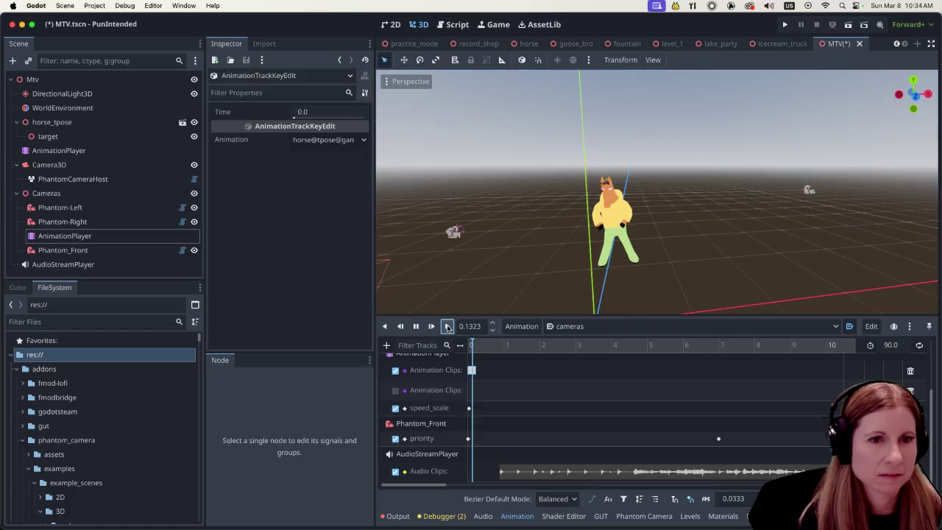
left_click(415, 326)
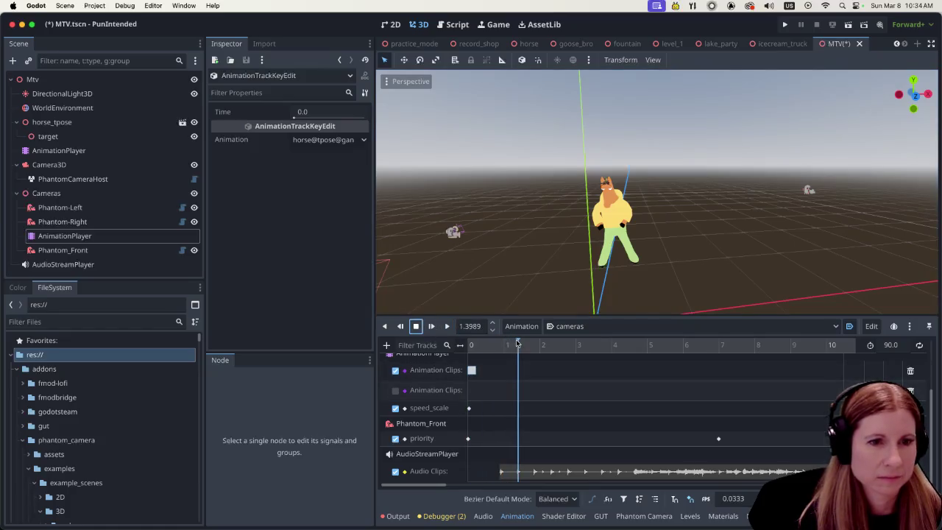
left_click(503, 345)
left_click(468, 345)
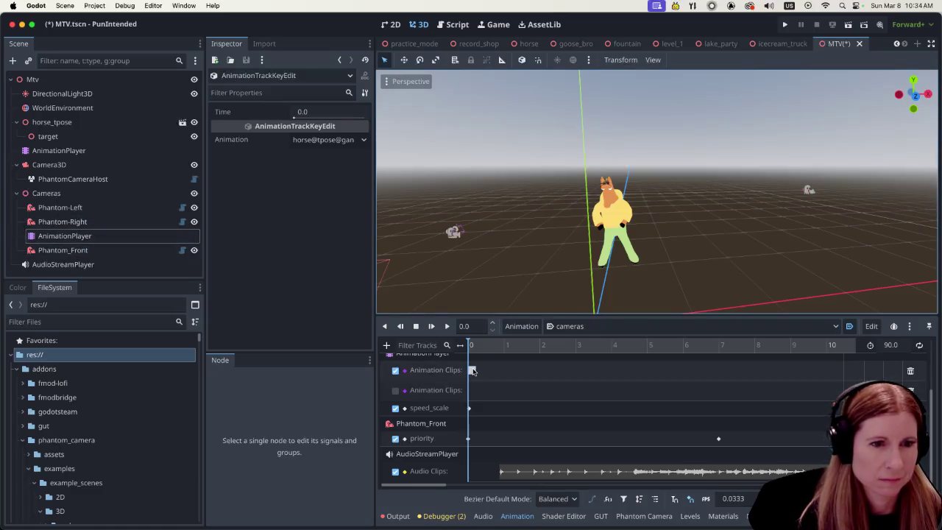
left_click(364, 140)
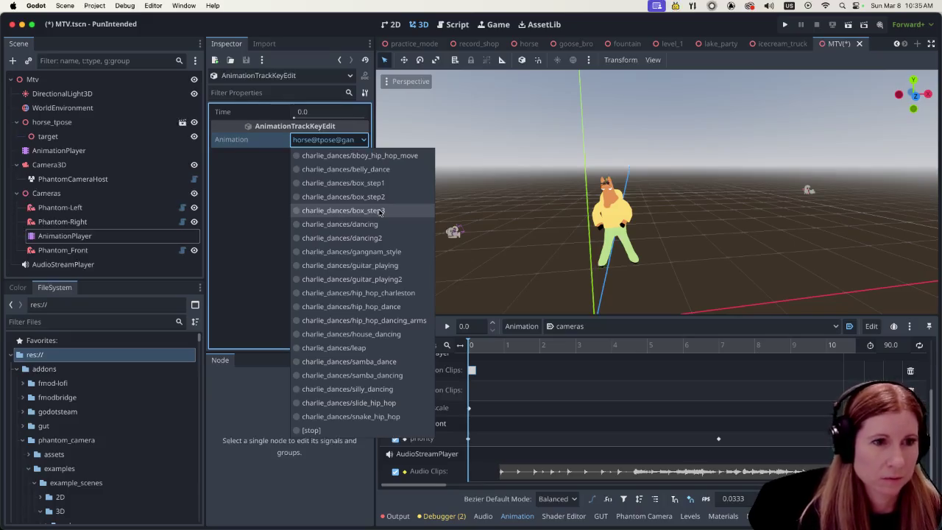
- Assign charlie_dances/gangnam_style to the 0 s clip key, then select the key near 12 s
left_click(384, 252)
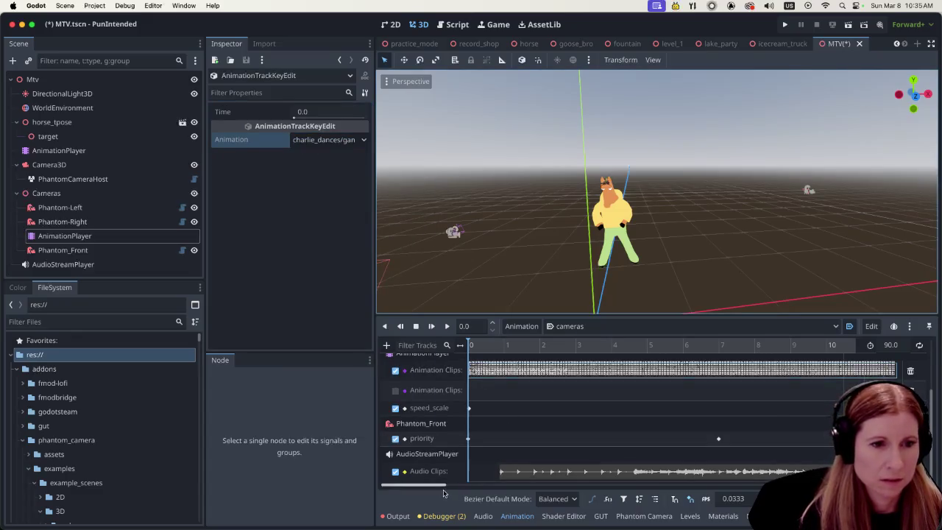
left_click_drag(442, 486, 502, 483)
left_click(518, 371)
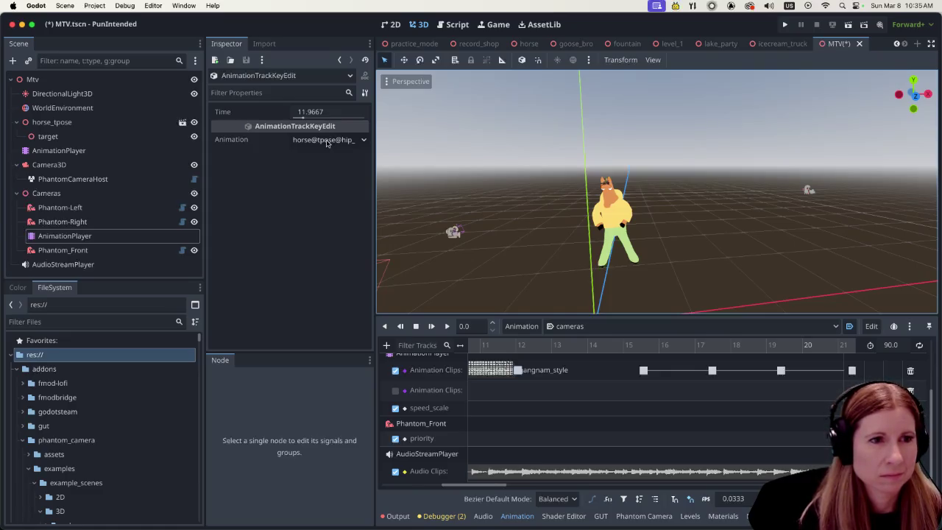
- Check the 12 s clip key's animation list and leave it unchanged
left_click(364, 142)
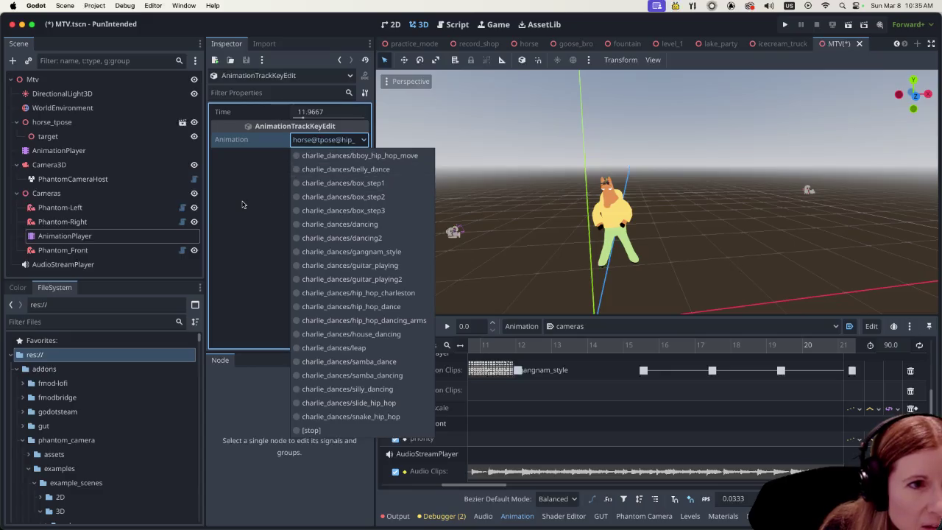
left_click(557, 384)
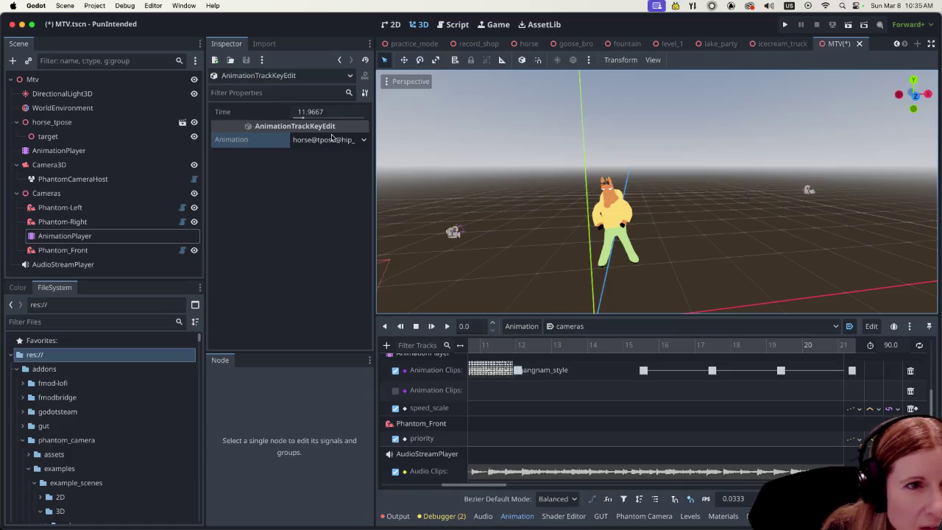
left_click(518, 372)
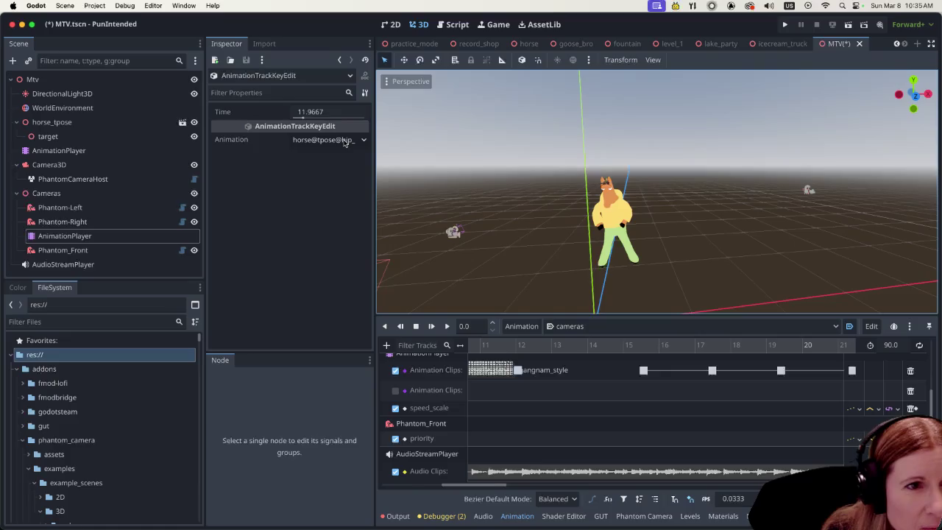
- Assign charlie_dances hip_hop to the 12 s key and a charlie_dances dance to the 15.5 s key
left_click(643, 371)
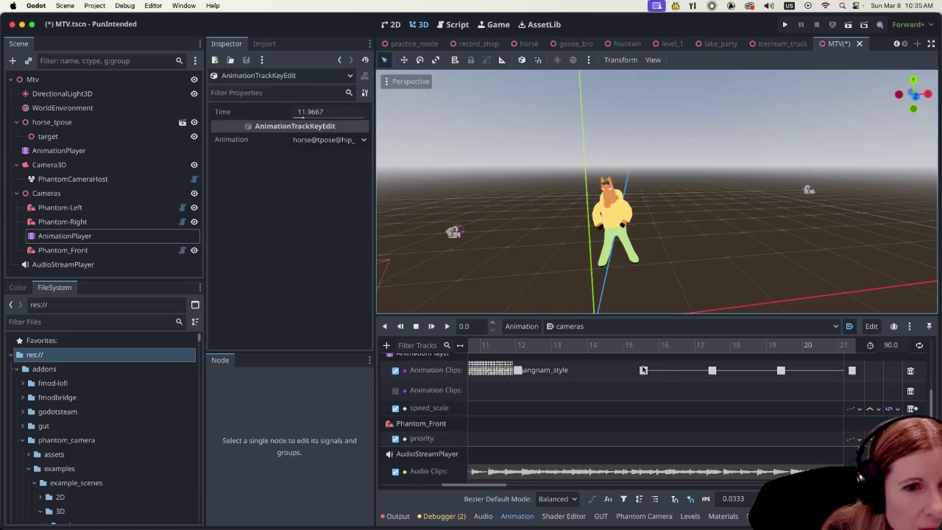
left_click(518, 370)
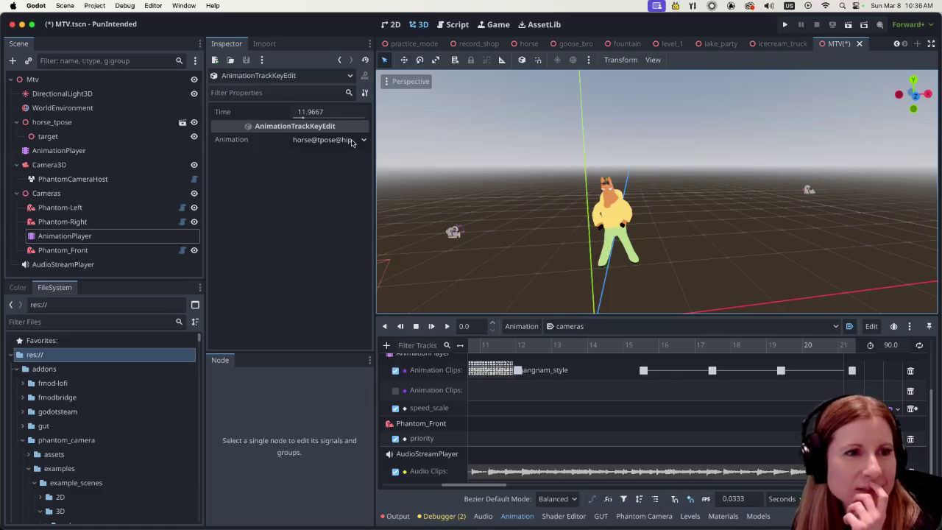
left_click(361, 140)
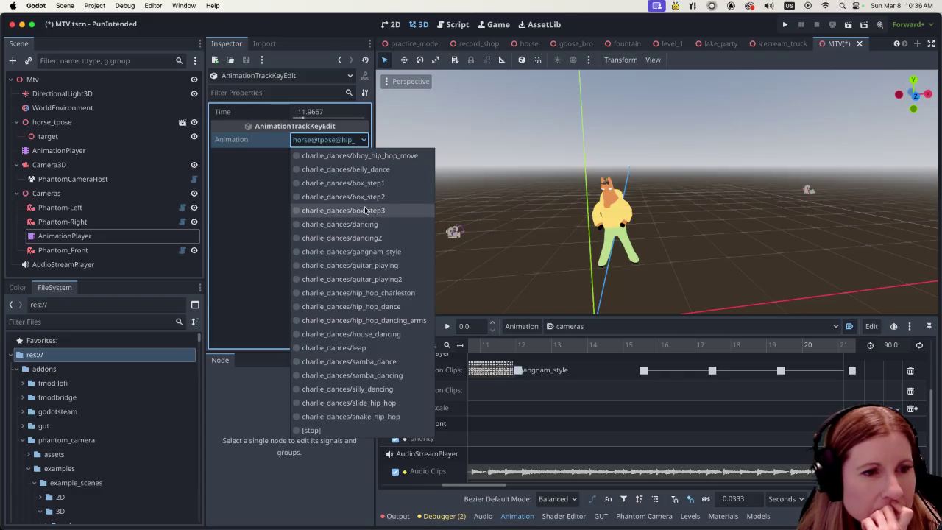
left_click(411, 320)
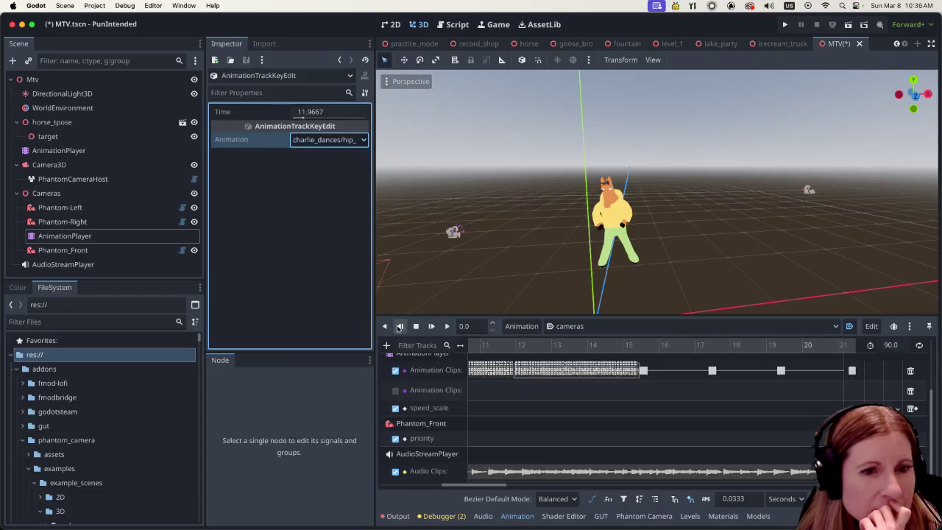
left_click(643, 370)
left_click(363, 140)
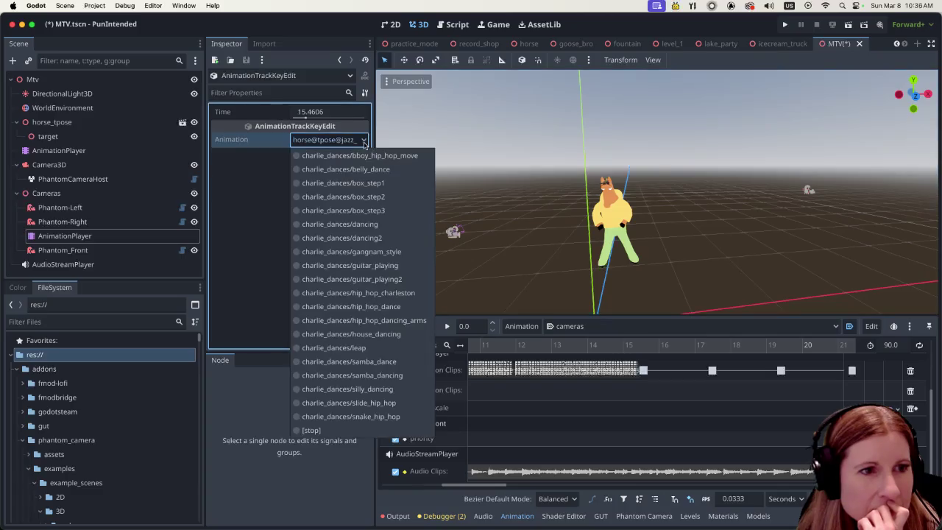
left_click(340, 183)
- Assign box_step2 to the 17.4 s key and box_step3 to the 19.3 s key
left_click(712, 370)
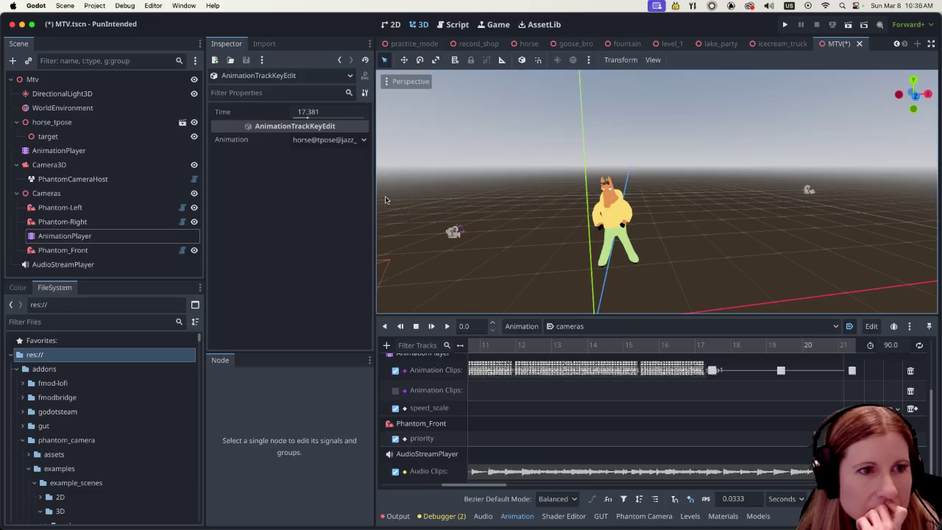
left_click(364, 140)
left_click(343, 197)
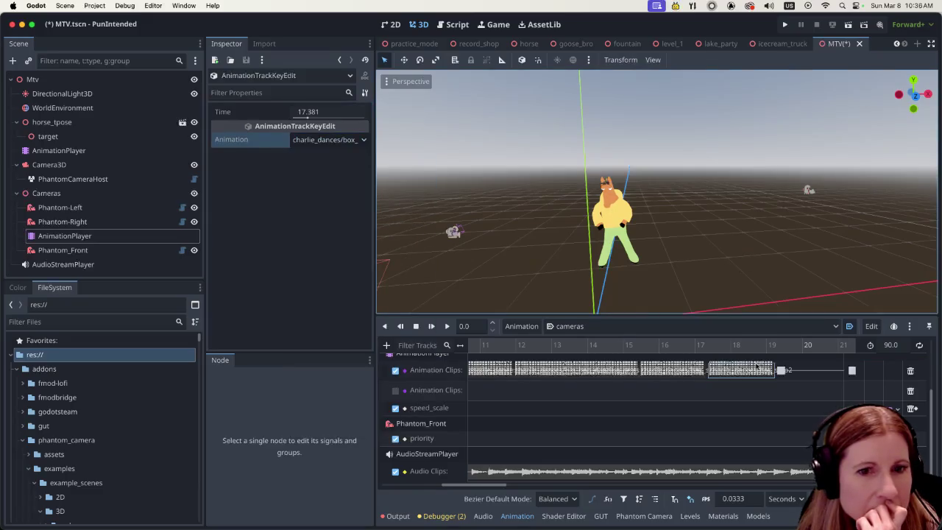
left_click(363, 140)
left_click(377, 211)
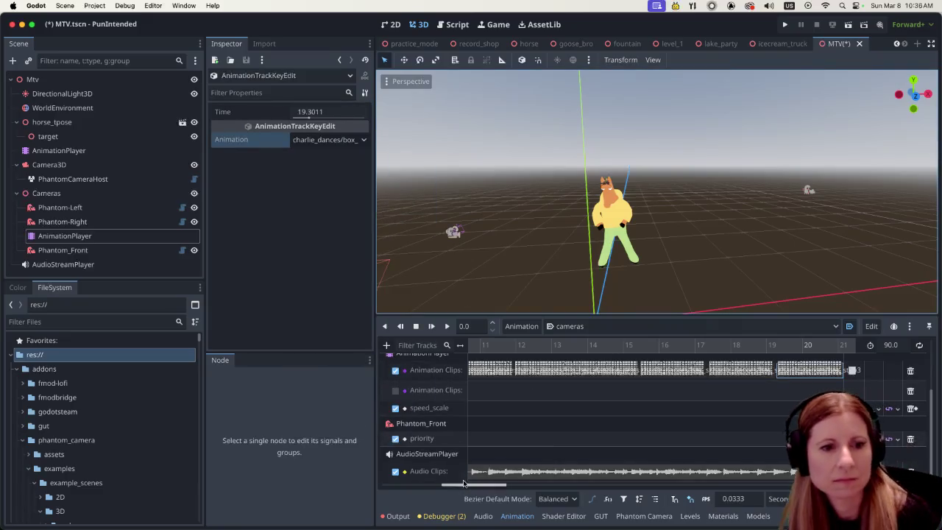
left_click_drag(459, 485, 498, 487)
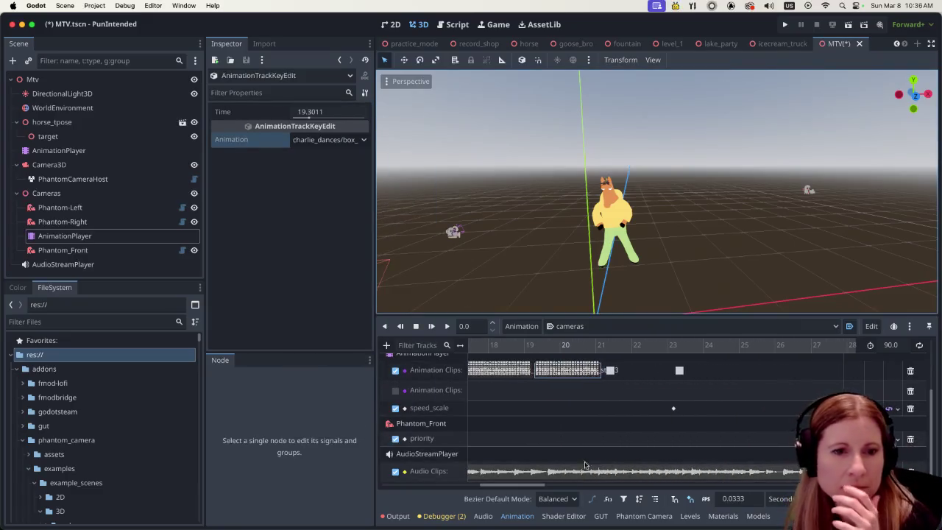
left_click(610, 370)
left_click(363, 140)
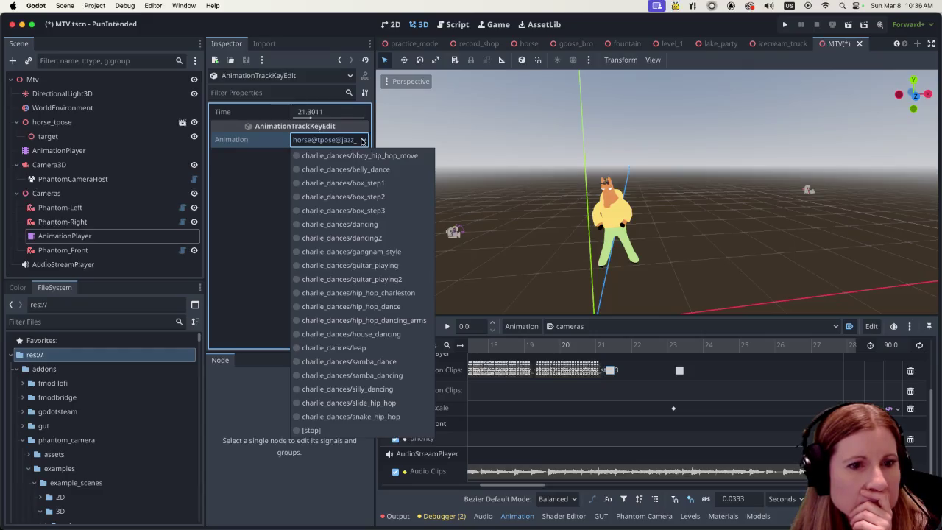
left_click(265, 201)
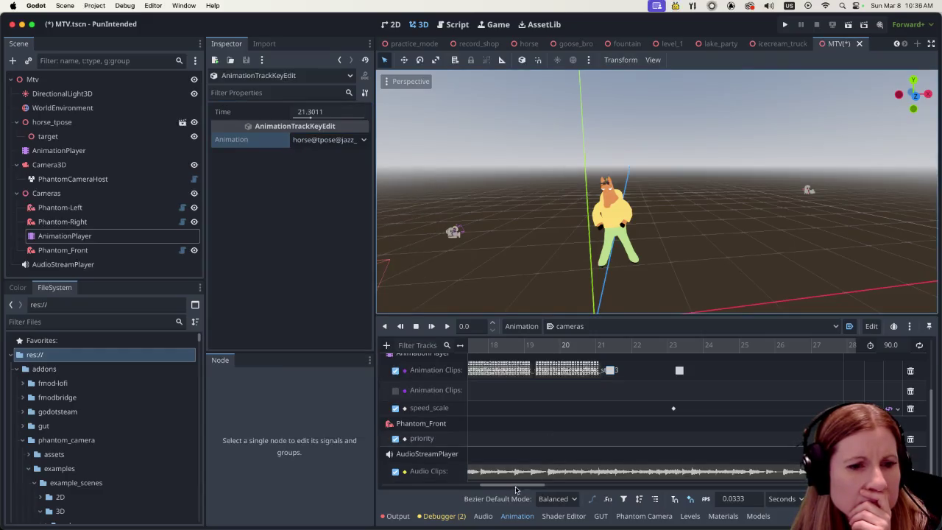
mouse_move(516, 490)
left_mouse_down()
mouse_move(492, 492)
mouse_move(513, 498)
left_mouse_up()
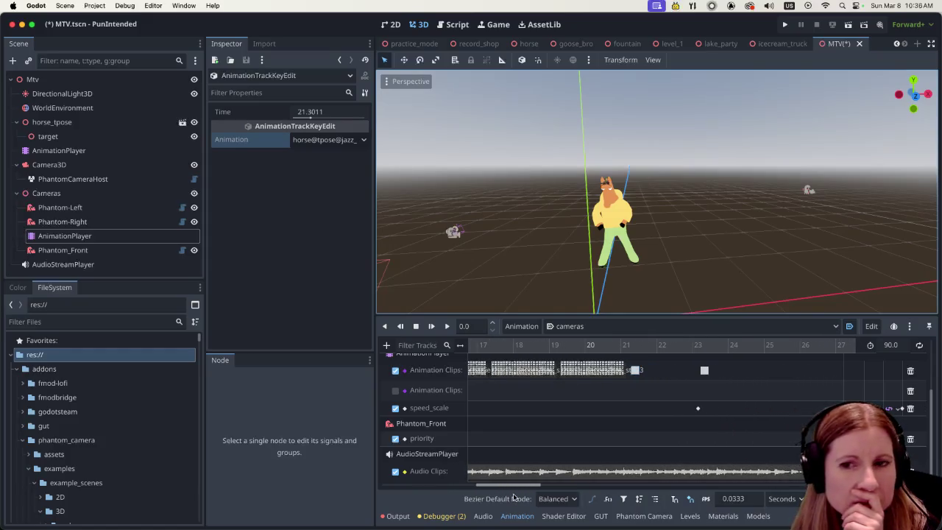
left_click(364, 140)
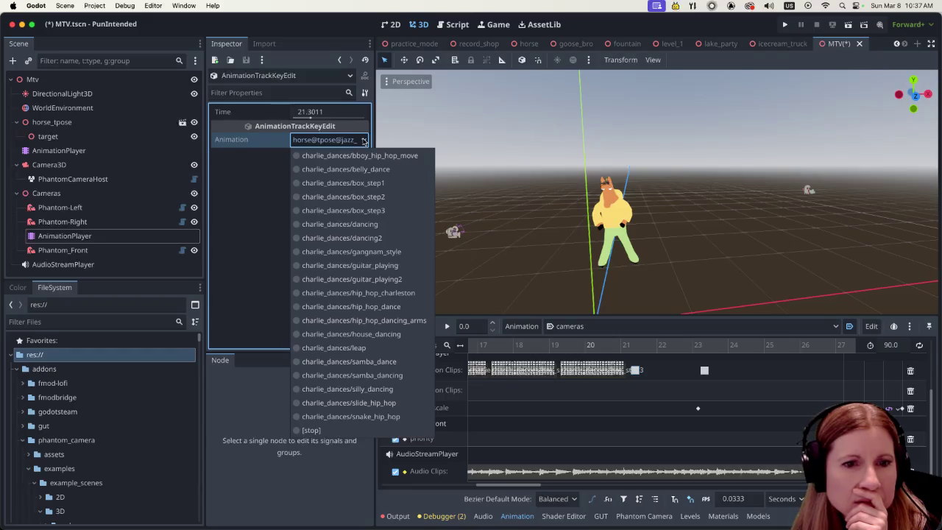
left_click(669, 337)
left_click(703, 371)
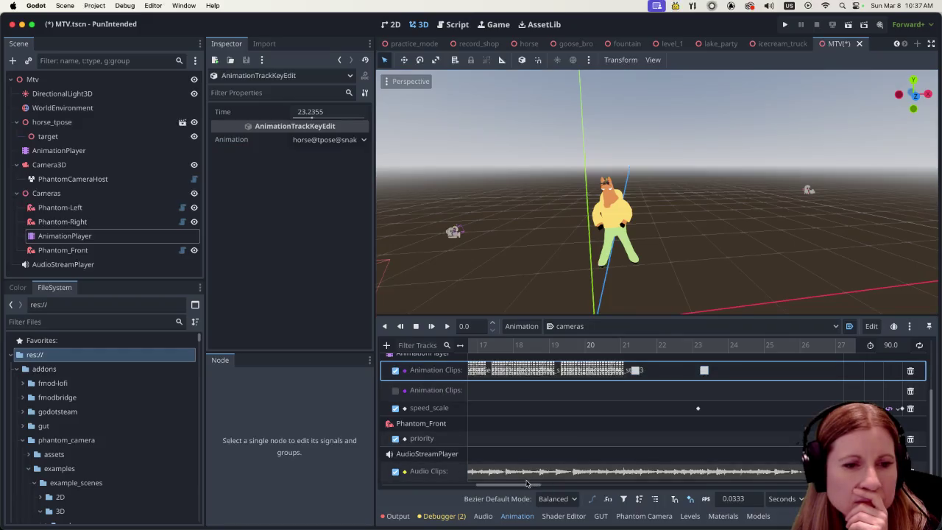
mouse_move(528, 485)
left_mouse_down()
mouse_move(412, 510)
mouse_move(520, 524)
left_mouse_up()
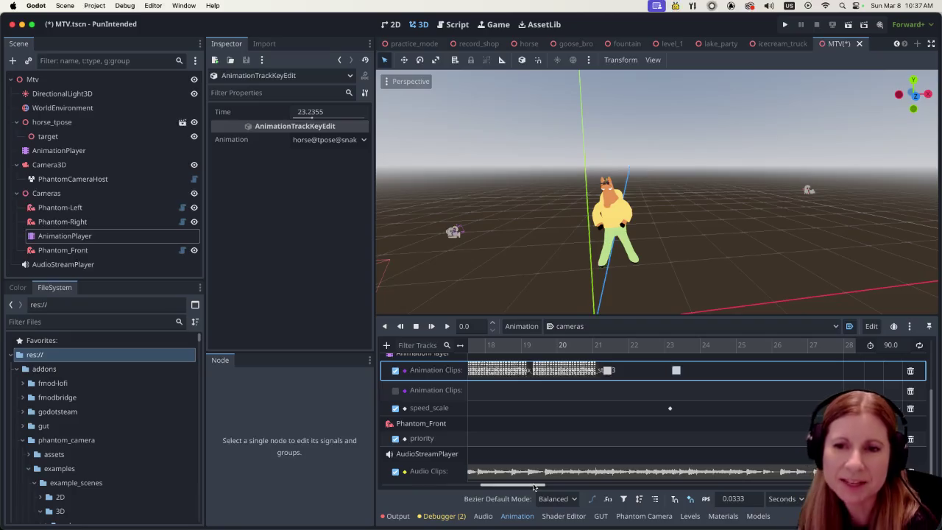
left_click_drag(535, 485, 436, 490)
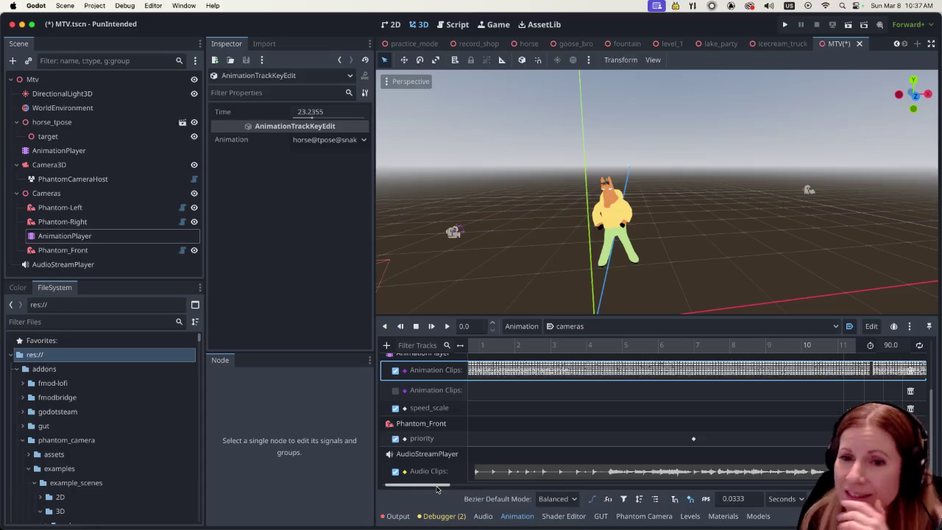
mouse_move(438, 488)
left_mouse_down()
mouse_move(414, 491)
mouse_move(532, 513)
left_mouse_up()
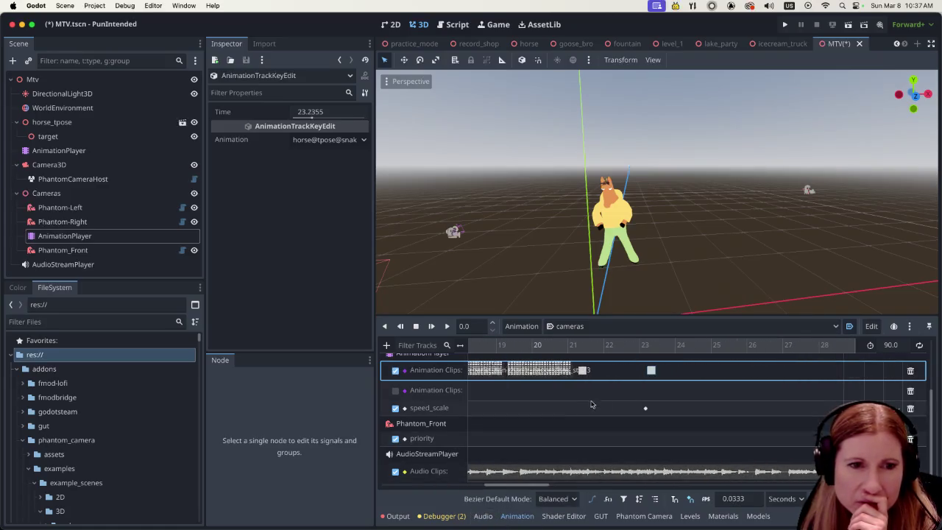
left_click(582, 370)
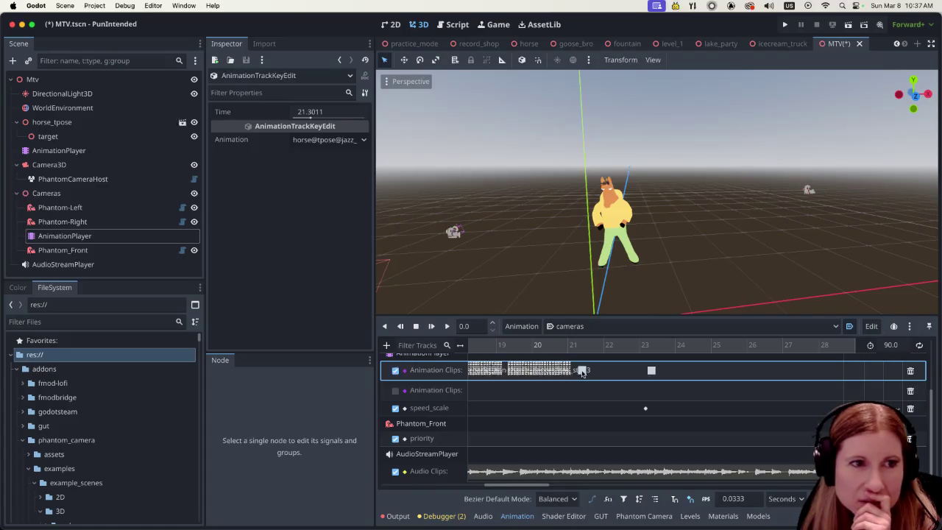
left_click(363, 141)
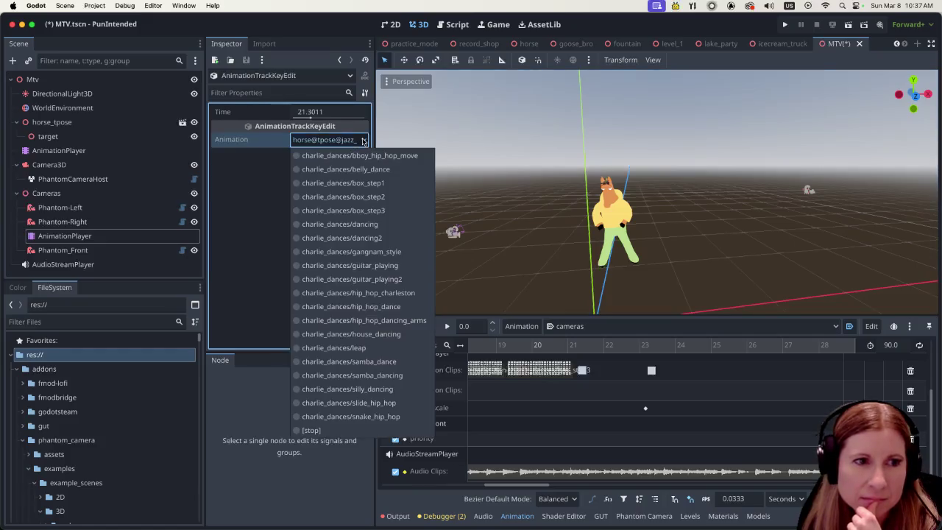
left_click(262, 197)
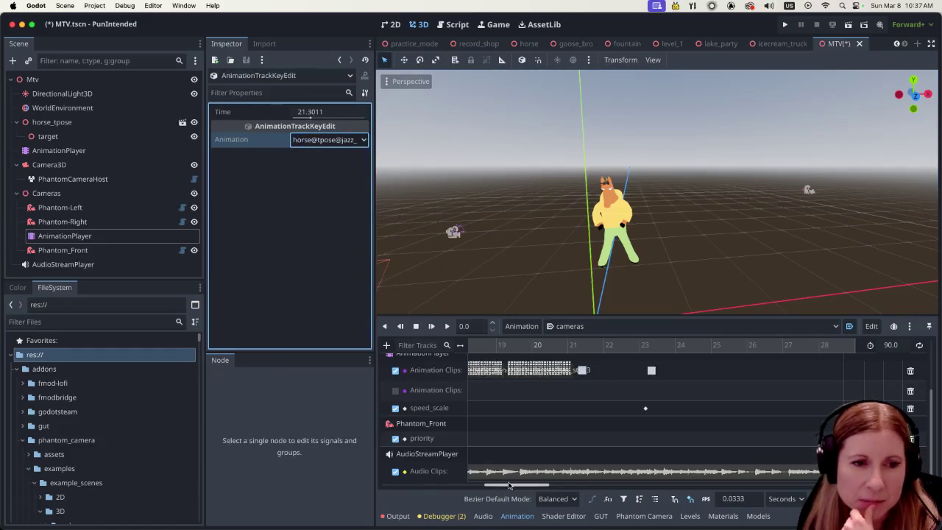
mouse_move(510, 485)
left_mouse_down()
mouse_move(444, 480)
mouse_move(460, 493)
mouse_move(515, 499)
left_mouse_up()
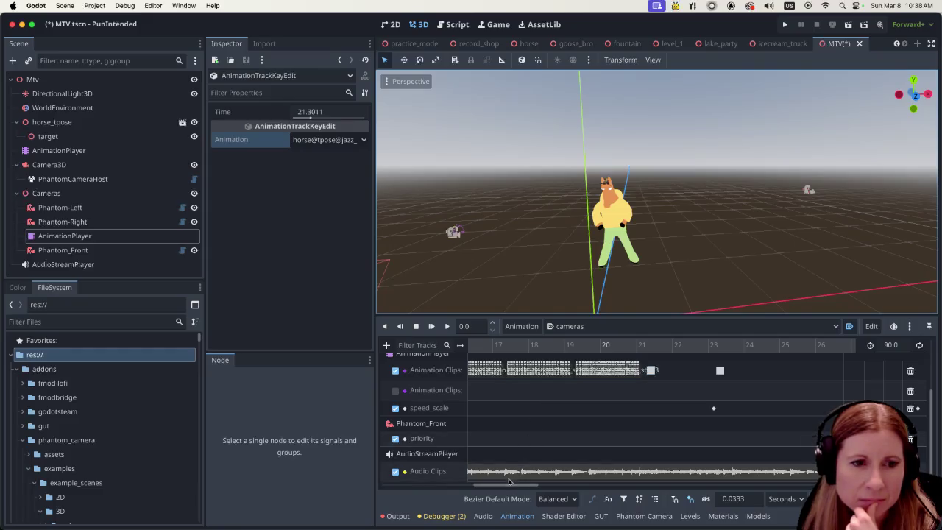
left_click_drag(515, 484, 453, 484)
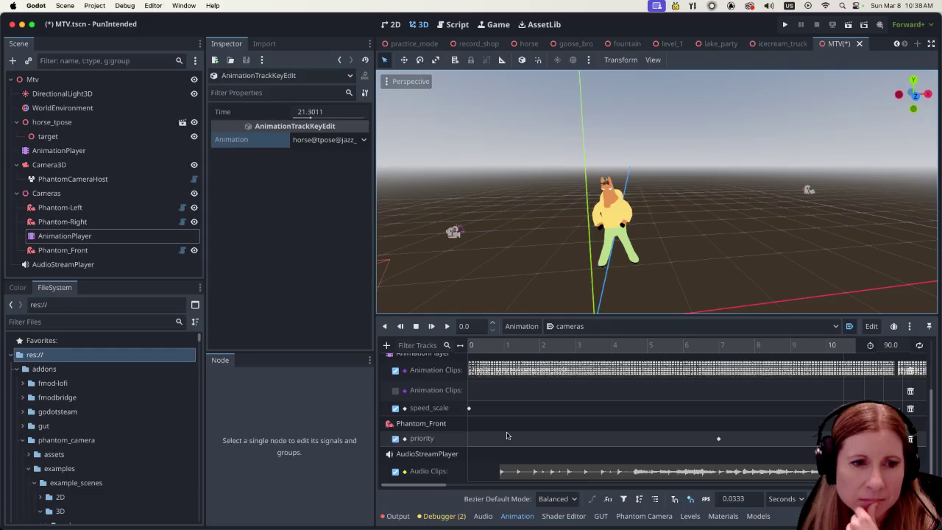
left_click_drag(445, 484, 554, 492)
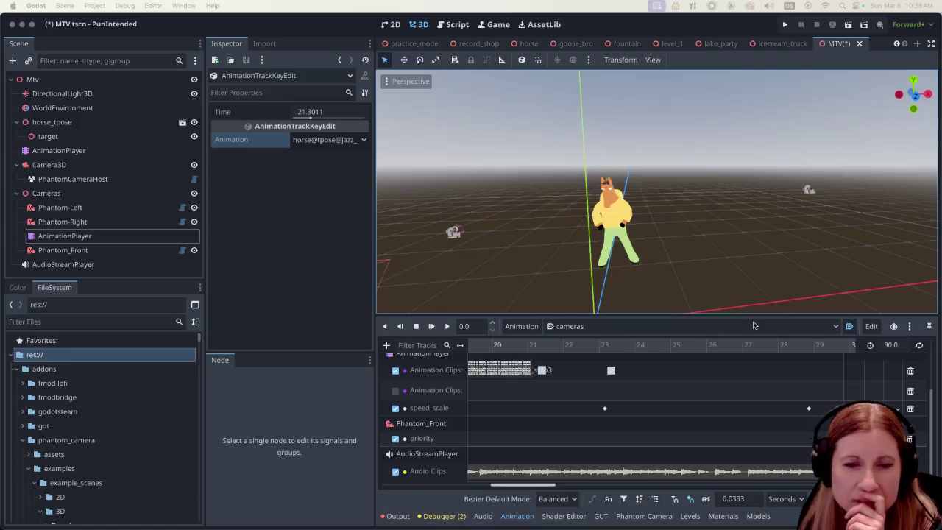
left_click_drag(552, 486, 489, 476)
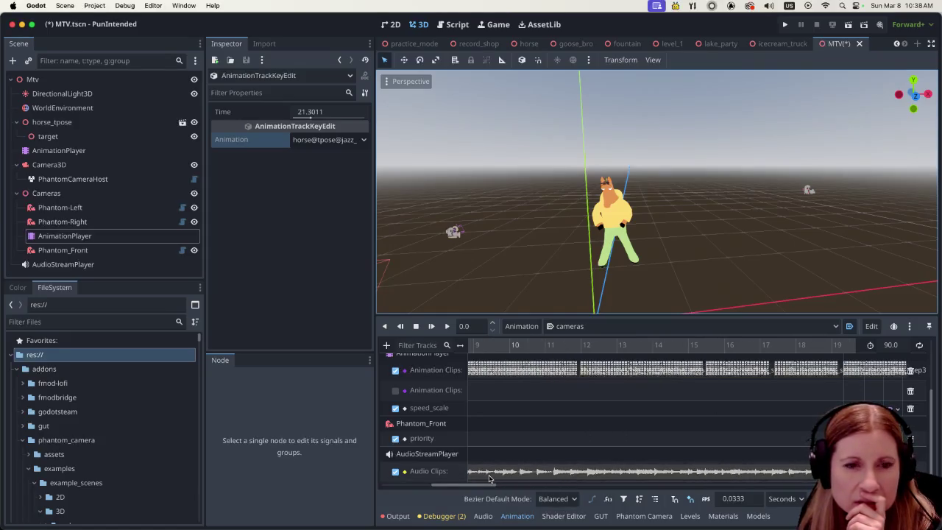
- Run the MTV scene to watch the horse dance, then stop the game
left_click(849, 26)
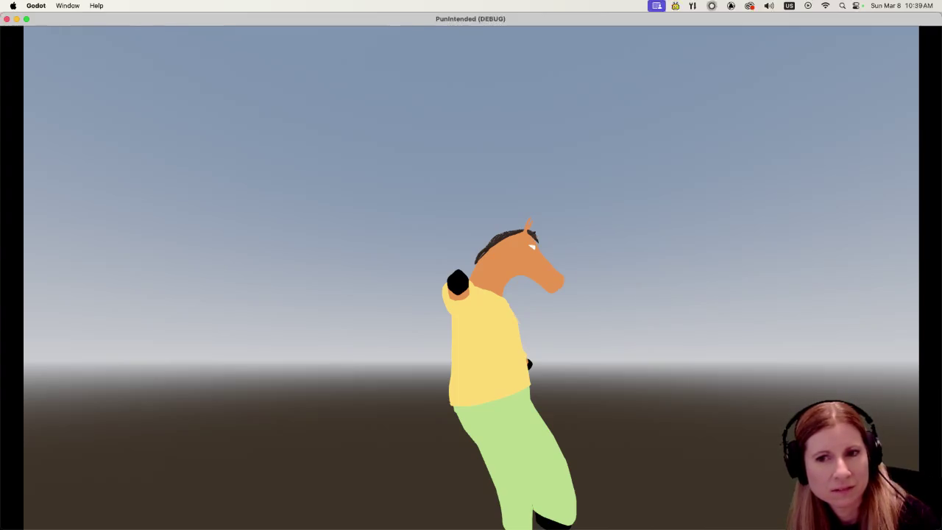
key("super+q")
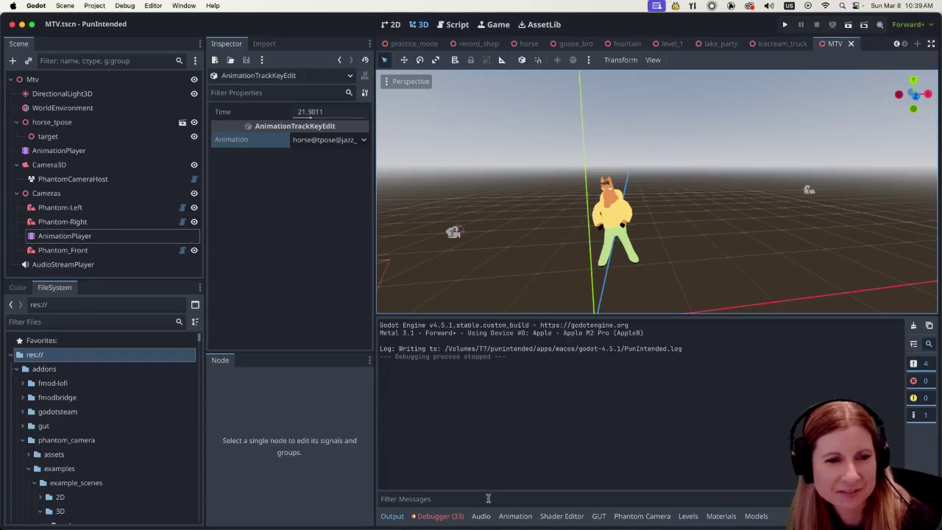
- Return to the cameras timeline and check which dances the clip keys near 12 and 15.5 s play
left_click(515, 515)
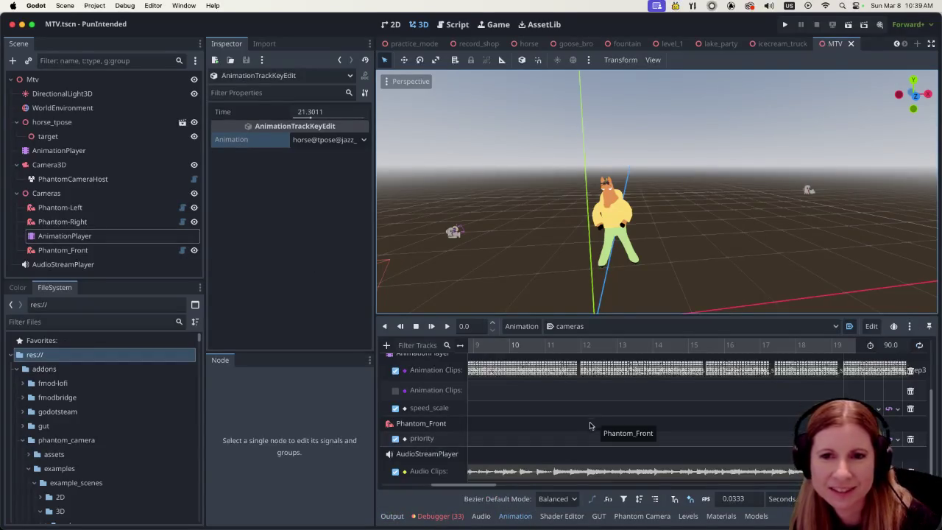
mouse_move(468, 485)
left_mouse_down()
mouse_move(396, 478)
mouse_move(440, 482)
left_mouse_up()
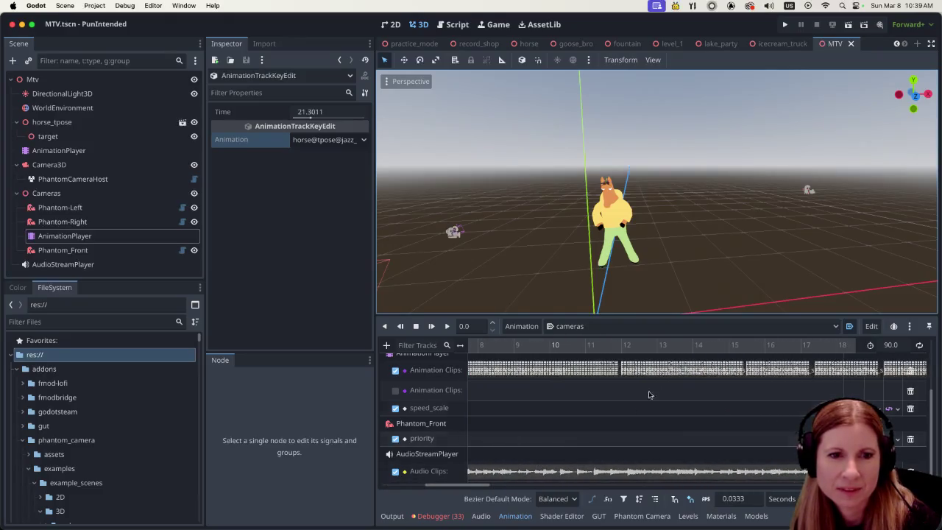
left_click(681, 373)
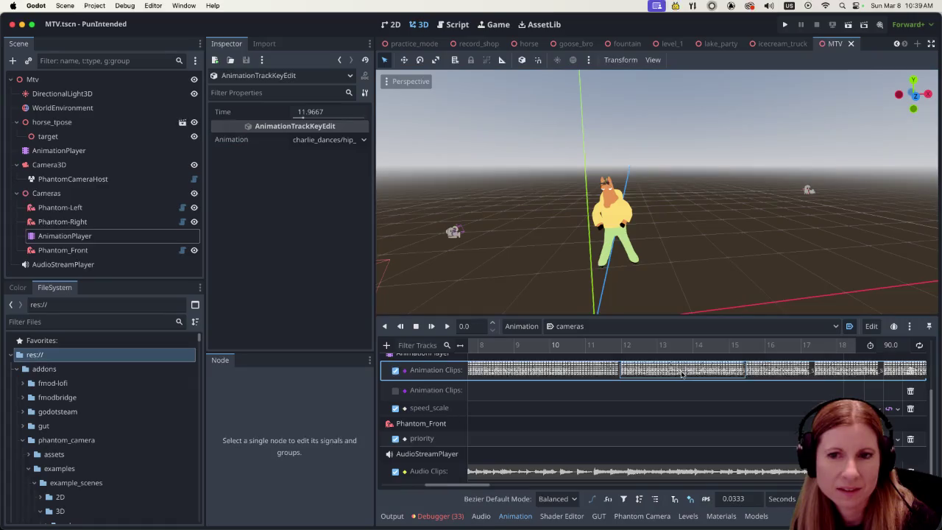
left_click(361, 140)
key("Escape")
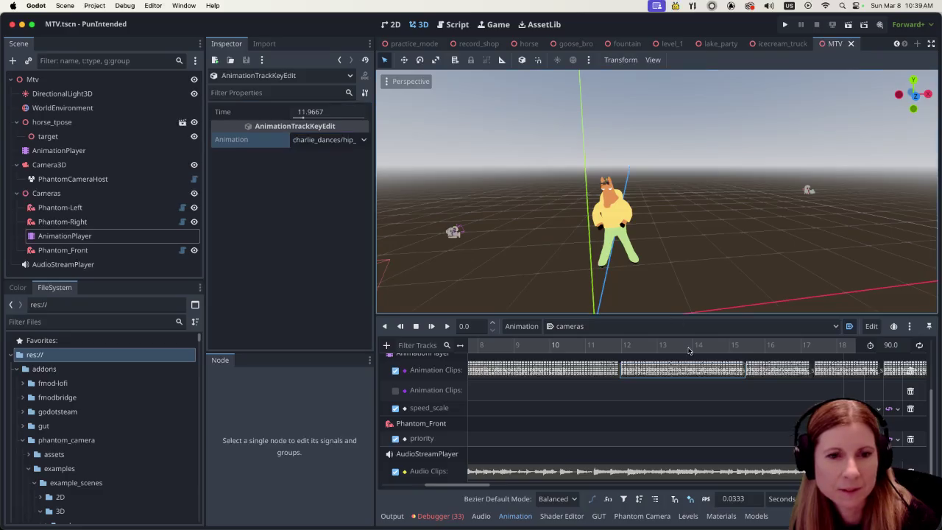
left_click(785, 369)
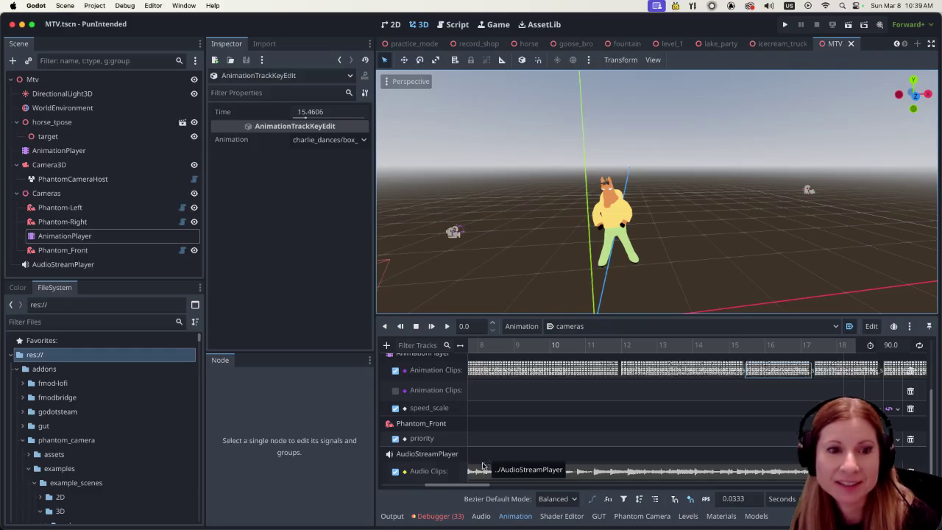
scroll(501, 482, "right", 5)
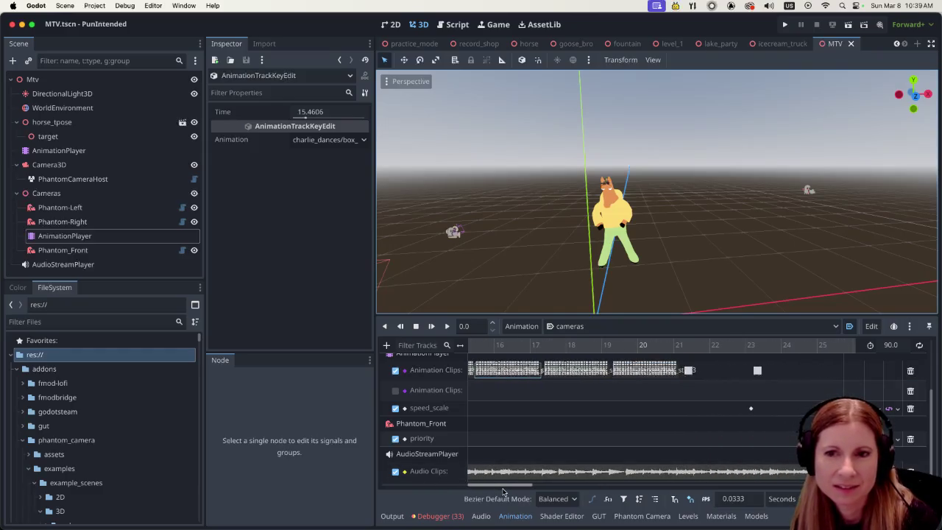
- Open the horse AnimationPlayer's library manager and paste a copied animation into charlie_dances
left_click(60, 150)
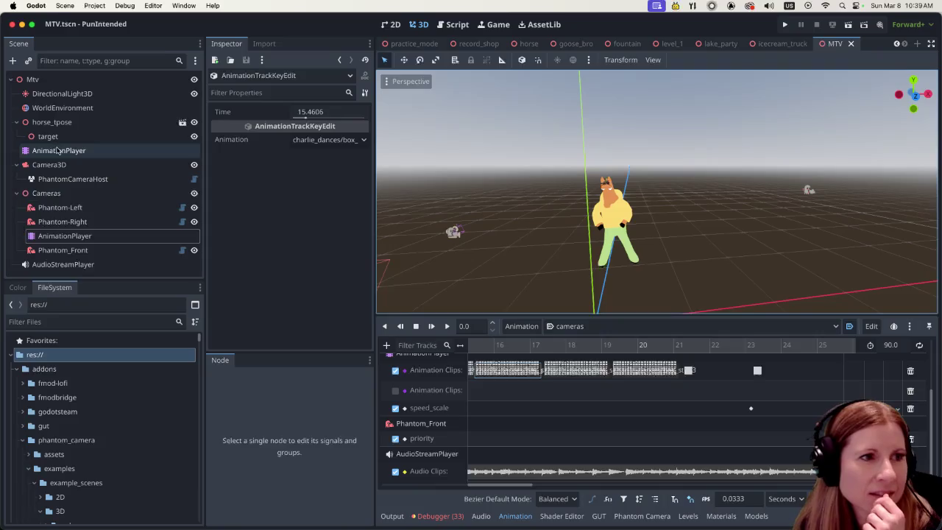
left_click(521, 326)
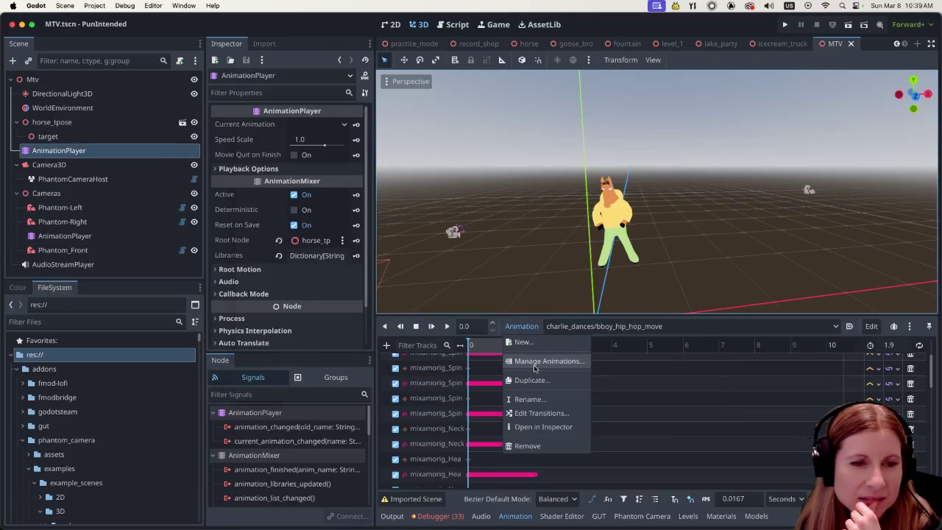
left_click(549, 359)
left_click(409, 247)
left_click(405, 248)
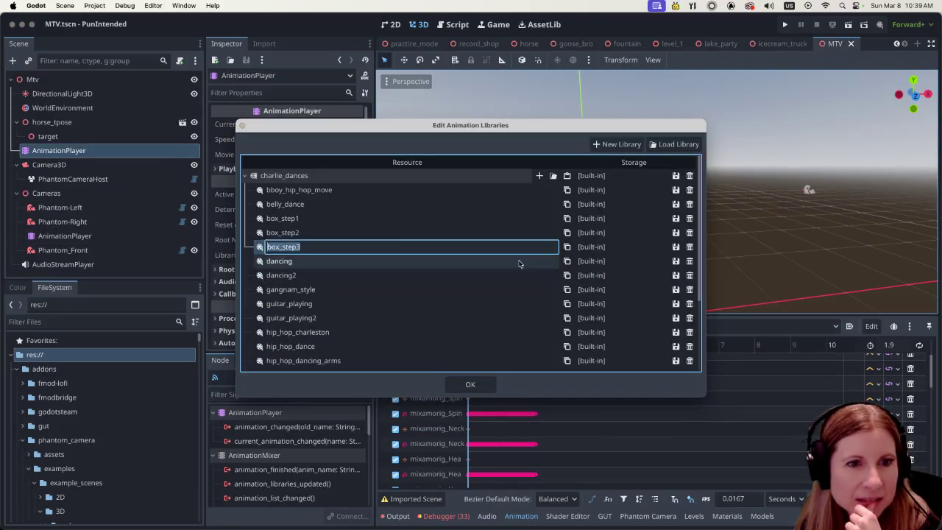
left_click(567, 247)
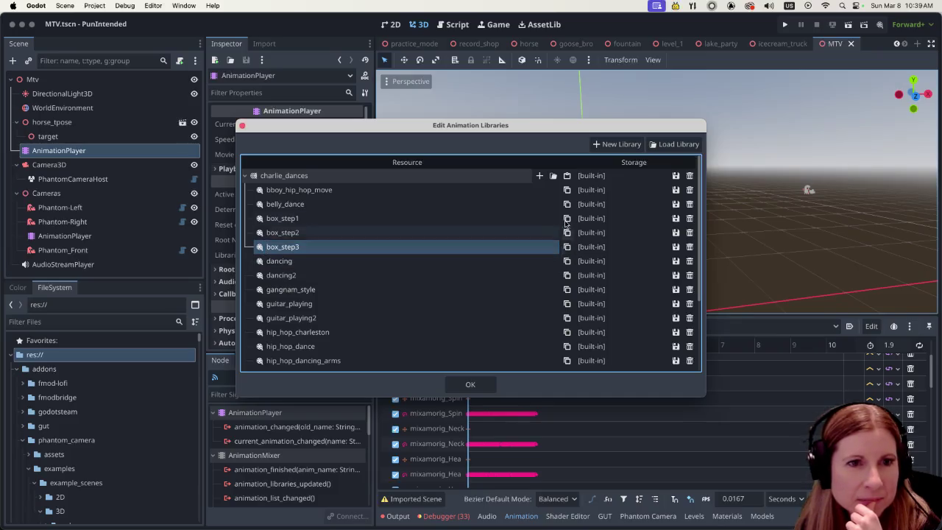
left_click(567, 176)
- Rename the pasted Armature|mixamo_com|Layer0 animation to box_step4, close the manager and save
double_click(370, 190)
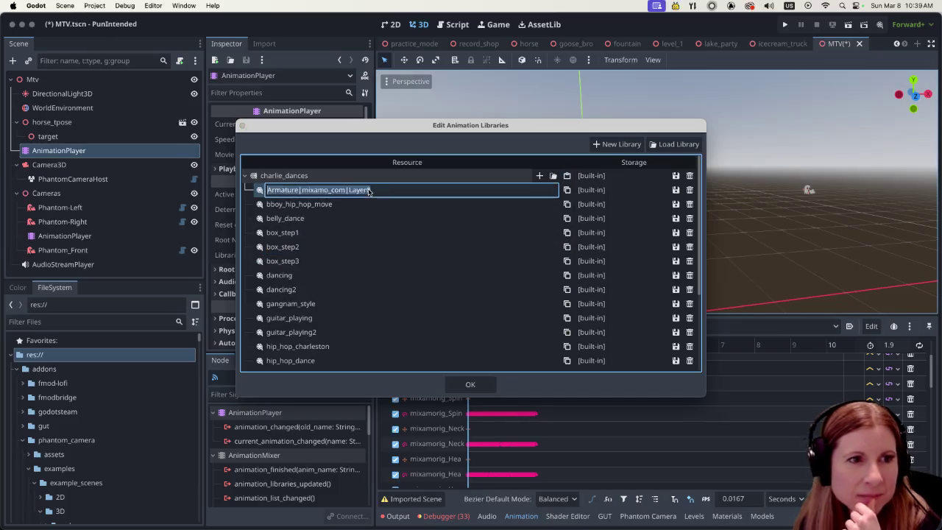
type("box_step")
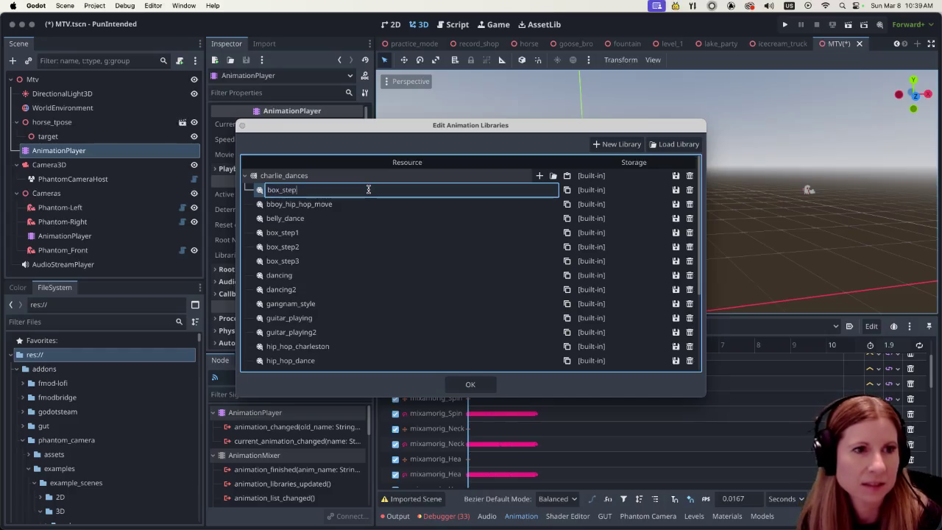
key("Return")
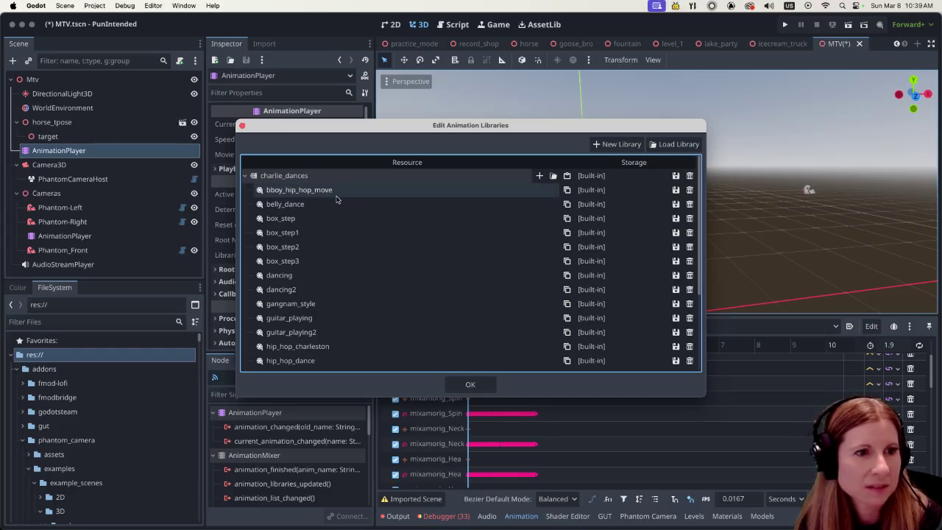
double_click(321, 218)
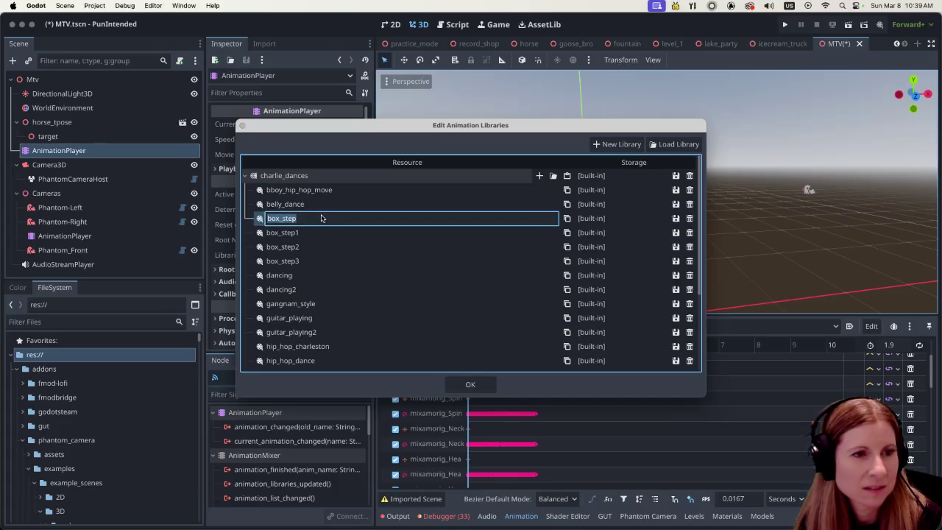
left_click(314, 219)
type("4")
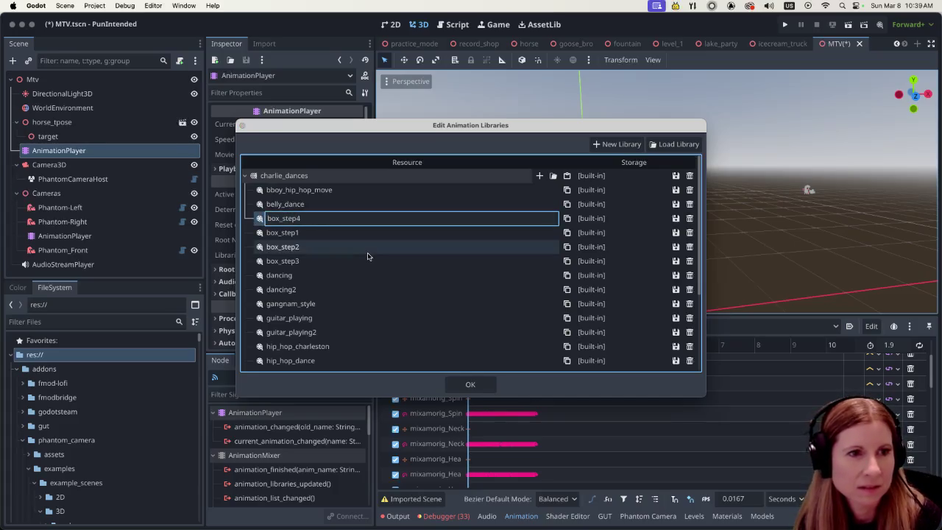
key("Return")
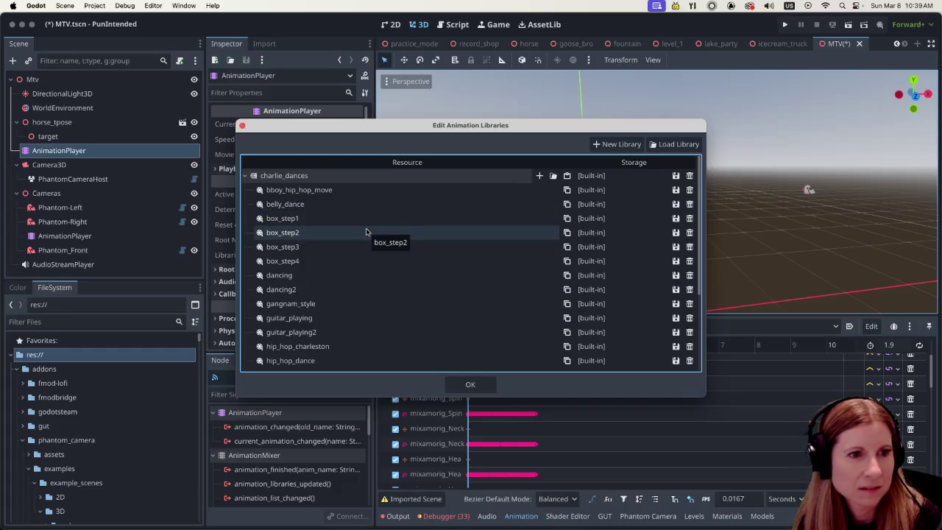
left_click(471, 385)
key("super+s")
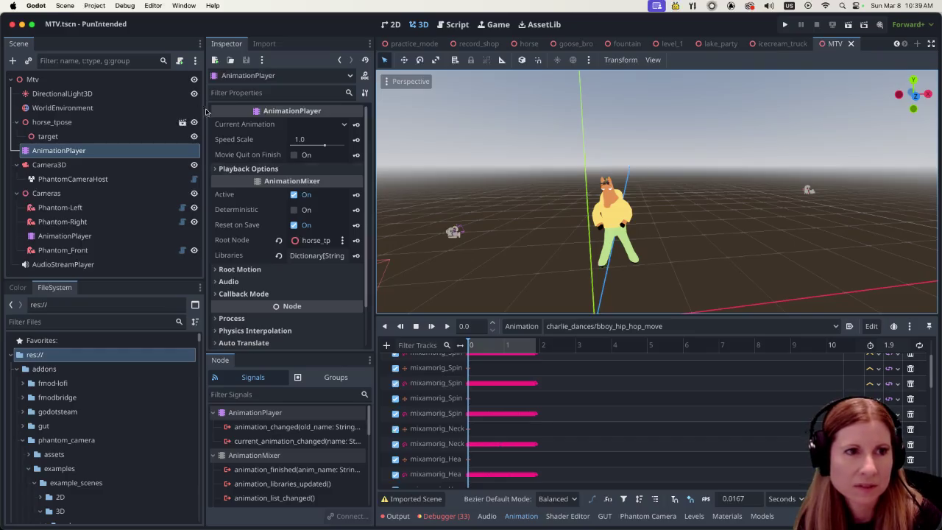
- Show the Cameras animation and assign charlie_dances/snake_hip_hop to the clip key near 21 s
left_click(101, 241)
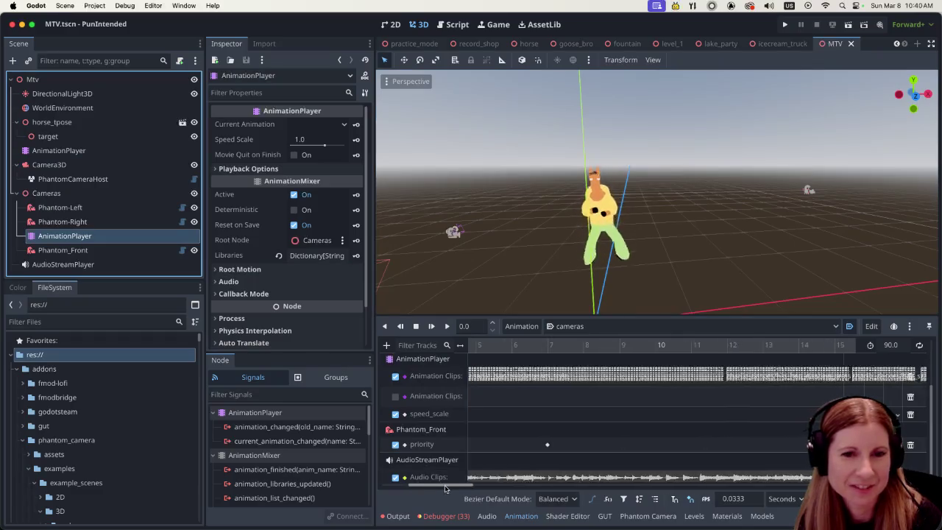
left_click_drag(446, 489, 518, 487)
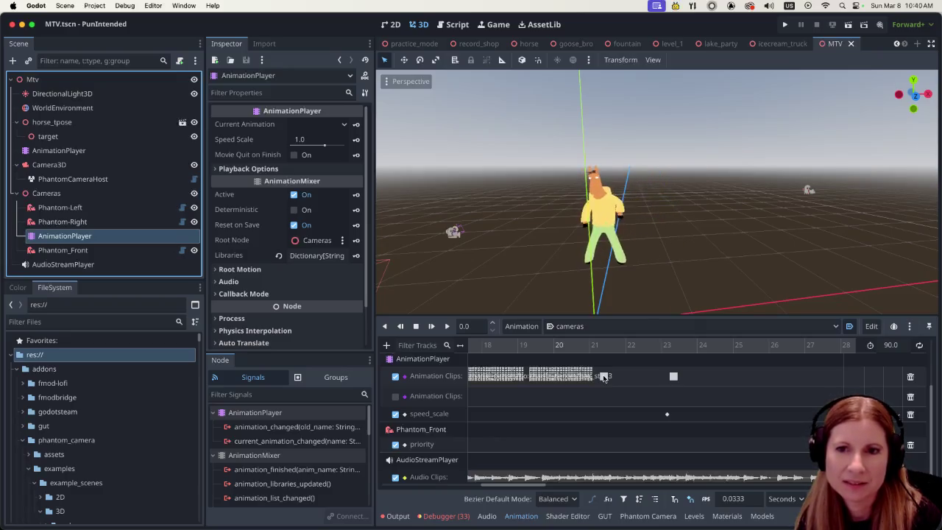
left_click(603, 376)
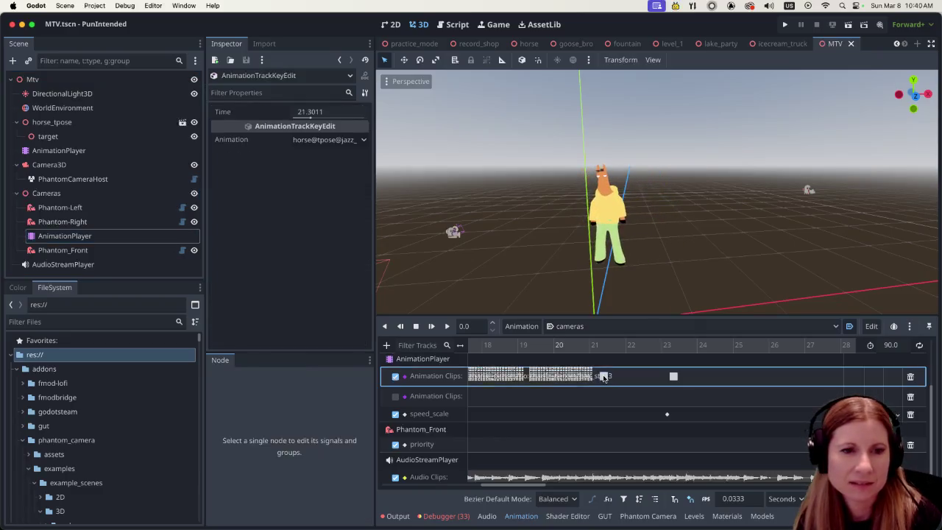
left_click(362, 142)
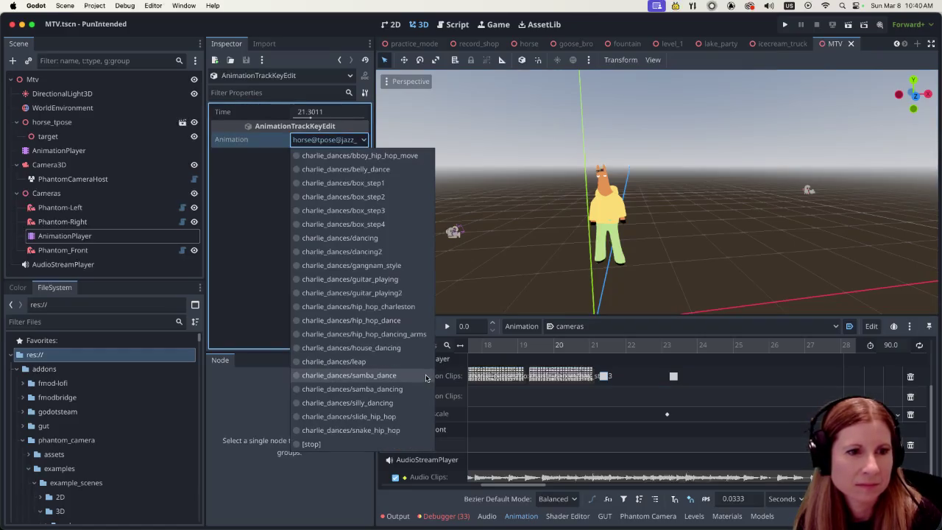
left_click(423, 429)
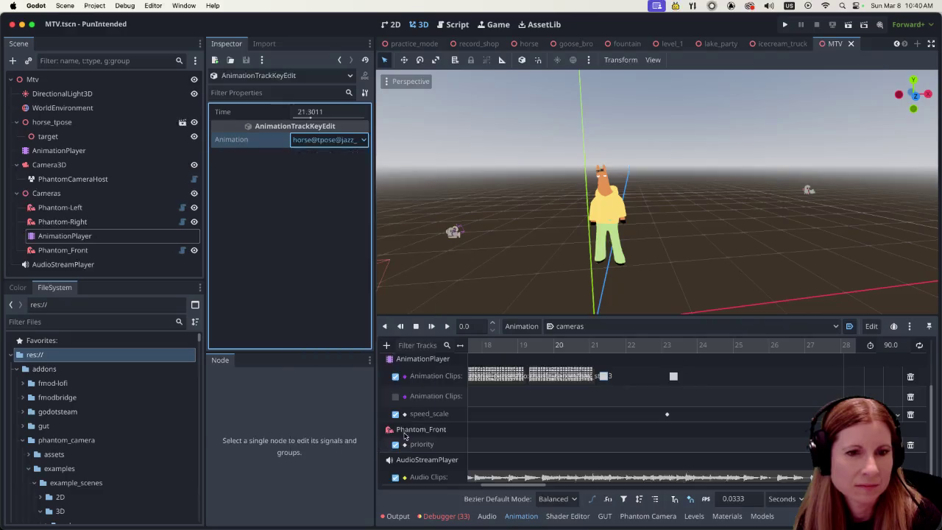
- Select the 23.2355 s key, save the scene, and inspect the hip_hop key at 11.97 s
left_click(673, 377)
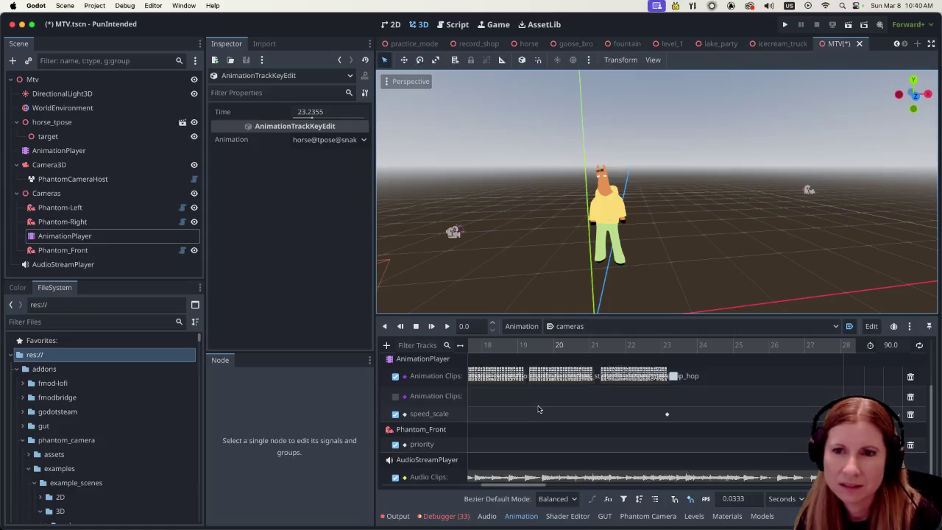
key("ctrl+s")
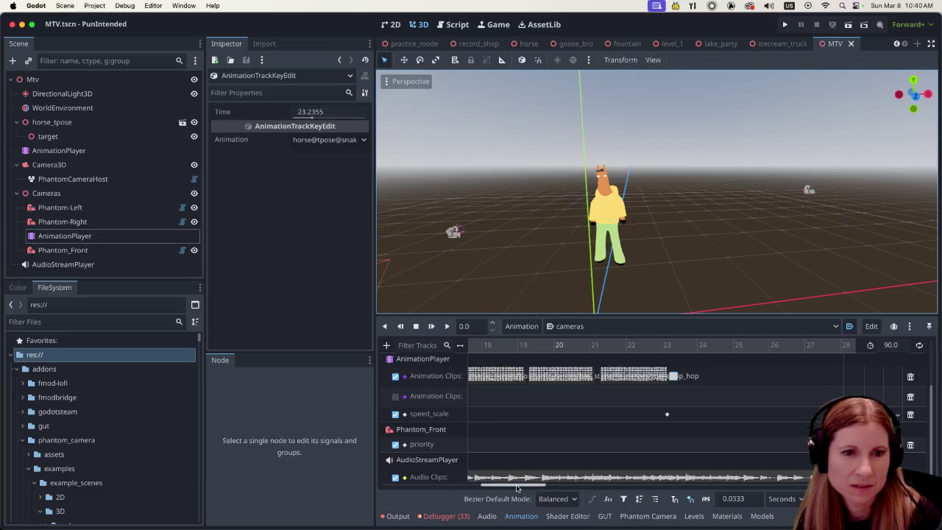
mouse_move(518, 487)
left_mouse_down()
mouse_move(462, 484)
mouse_move(495, 483)
left_mouse_up()
left_click(610, 376)
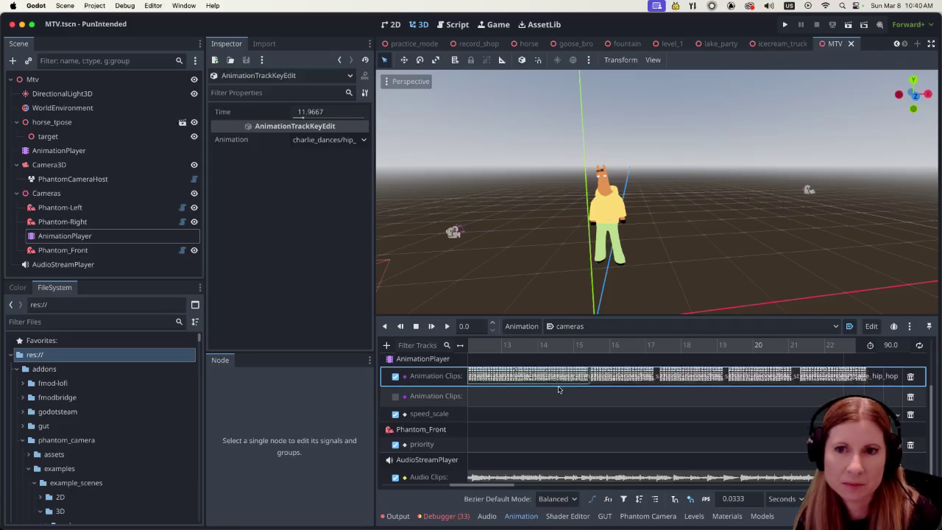
- Make hip_hop_dancing_arms current on the horse's AnimationPlayer and open its cross-animation blend times
left_click(68, 151)
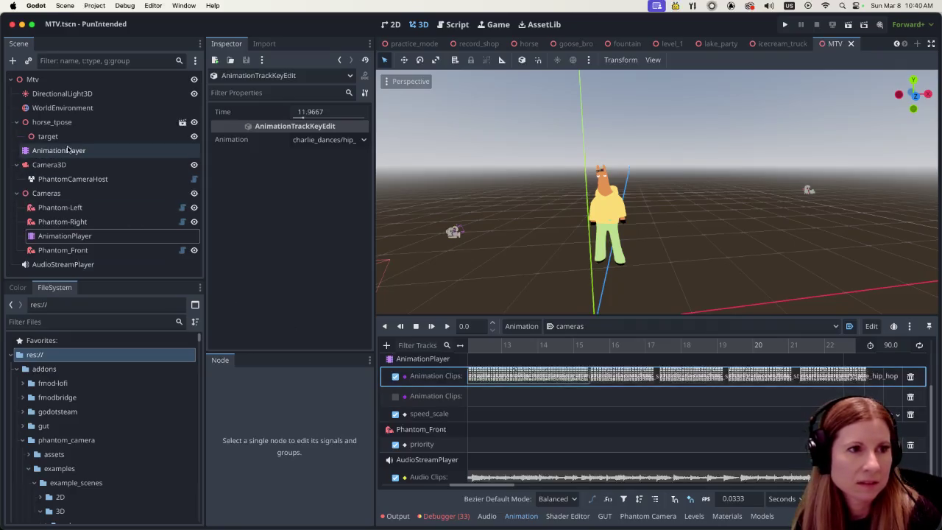
left_click(631, 329)
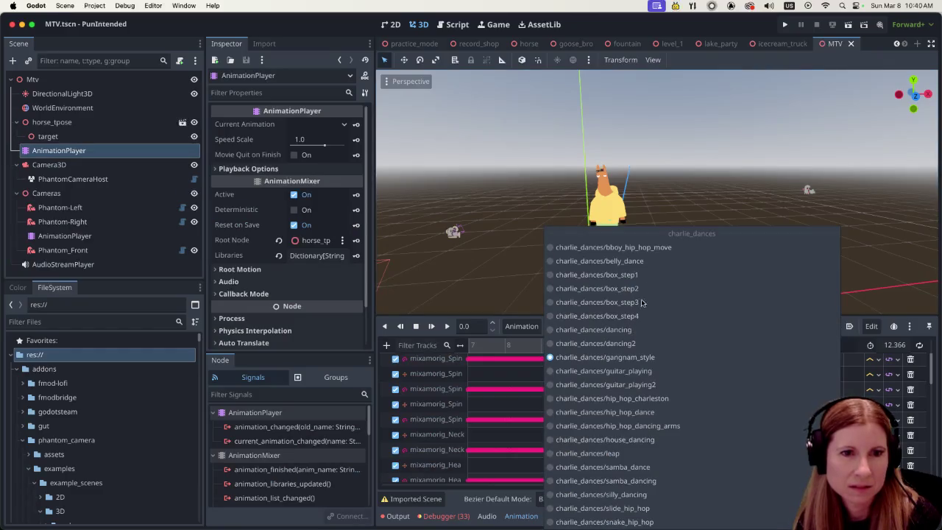
left_click(670, 426)
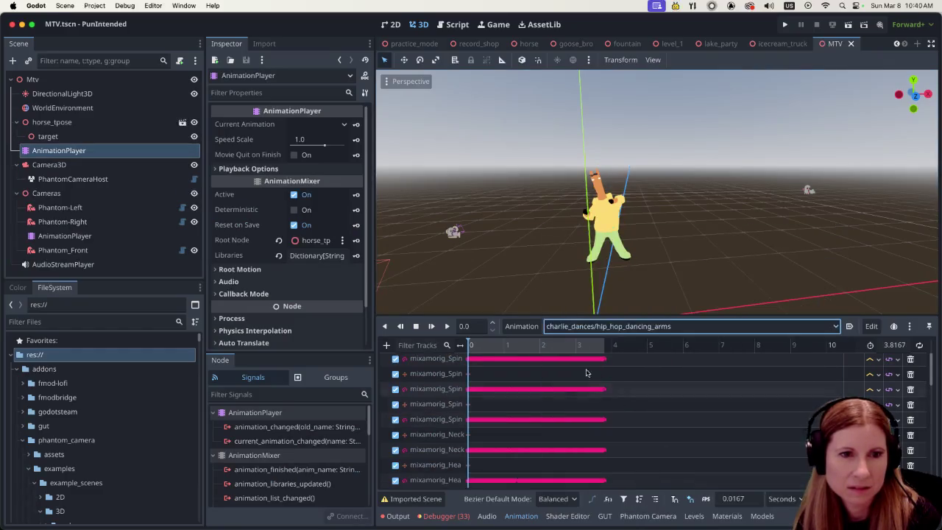
left_click(521, 326)
left_click(527, 415)
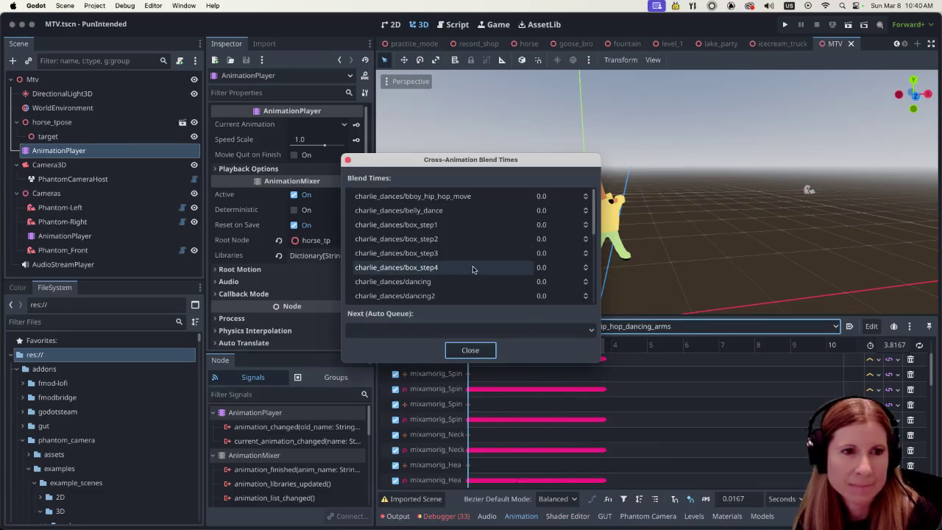
scroll(471, 267, "down", 3)
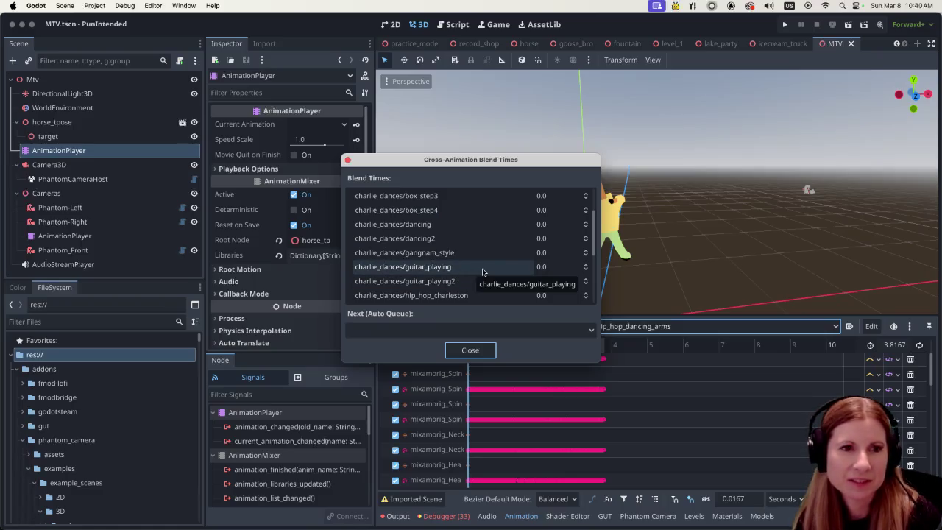
scroll(483, 266, "down", 5)
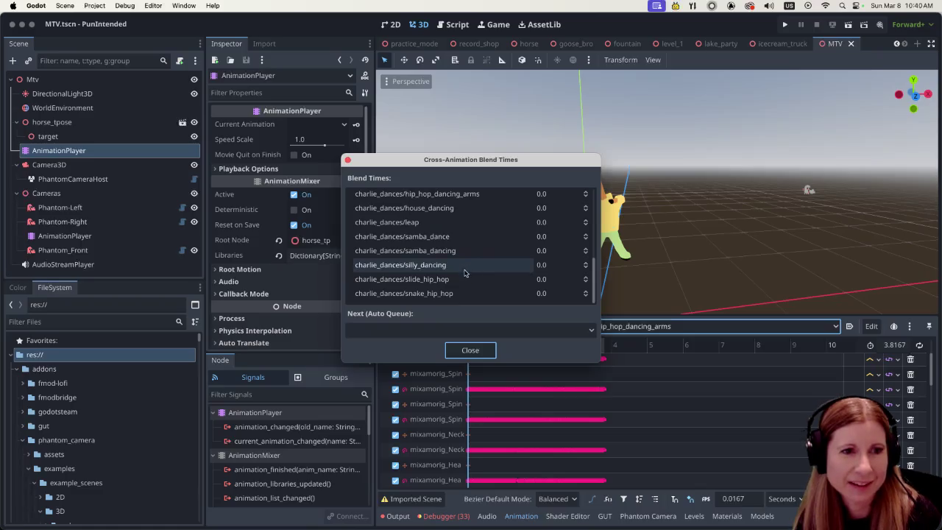
scroll(475, 265, "up", 8)
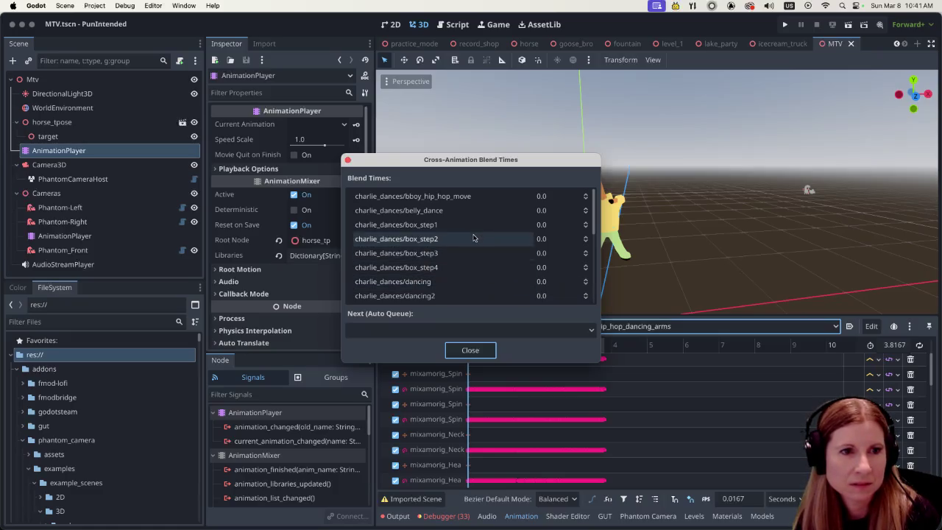
- Set the blend time into charlie_dances/box_step1 to 2.0, then switch to the Cameras AnimationPlayer
left_click(541, 226)
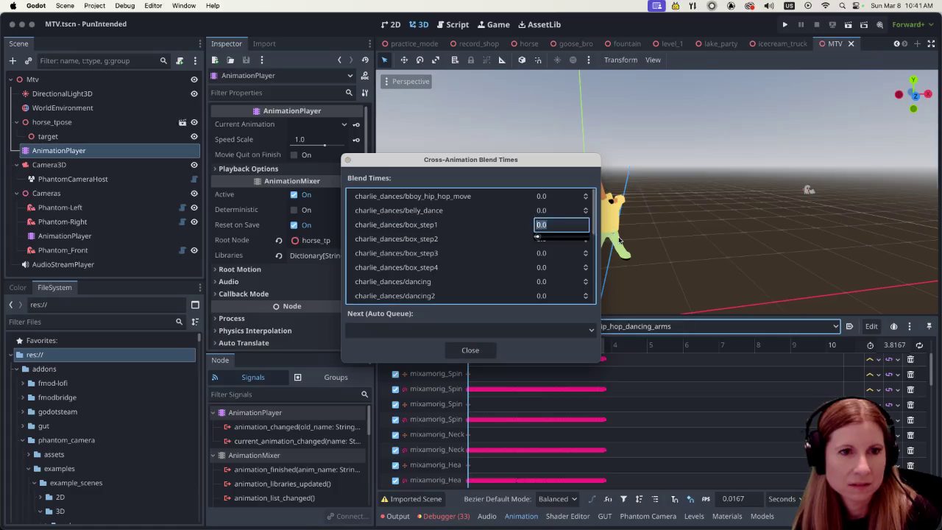
type("2")
key("Return")
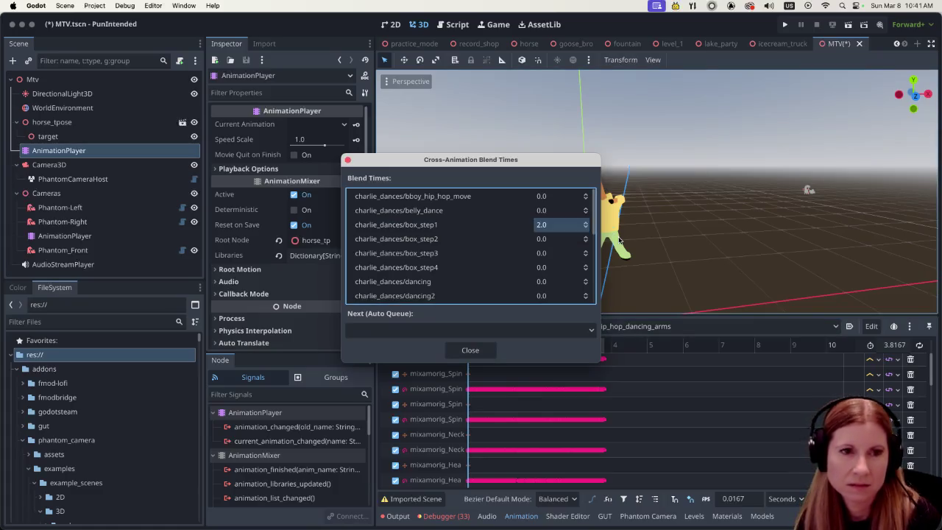
left_click(463, 350)
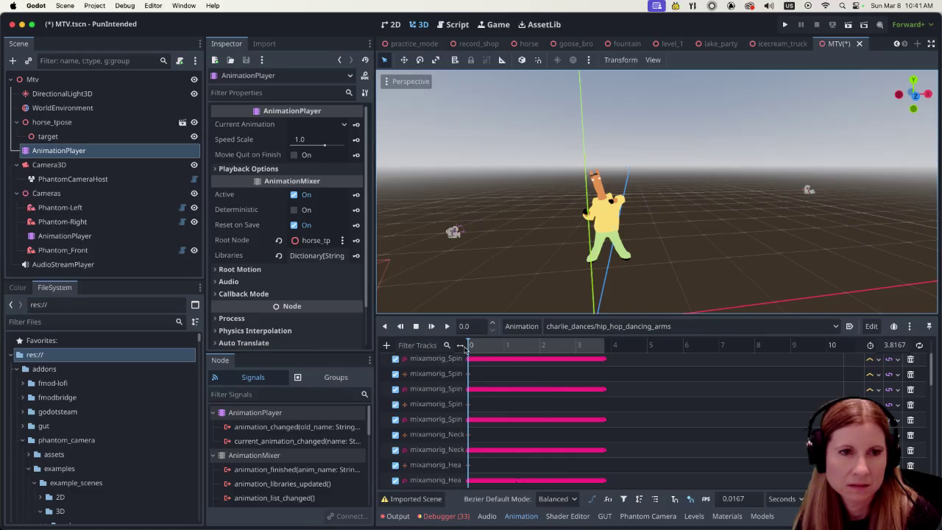
left_click(65, 236)
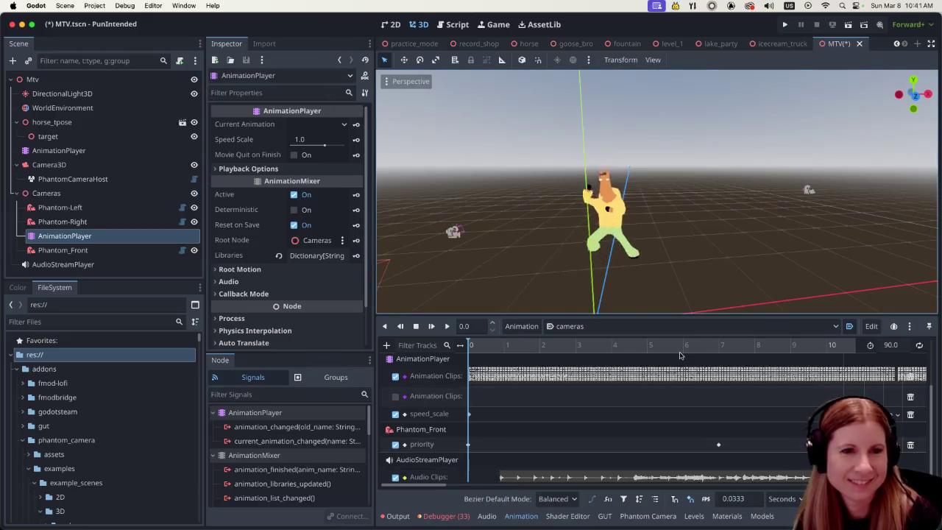
- Save the MTV scene with Ctrl+S to keep the 2.0 blend time
key("ctrl+s")
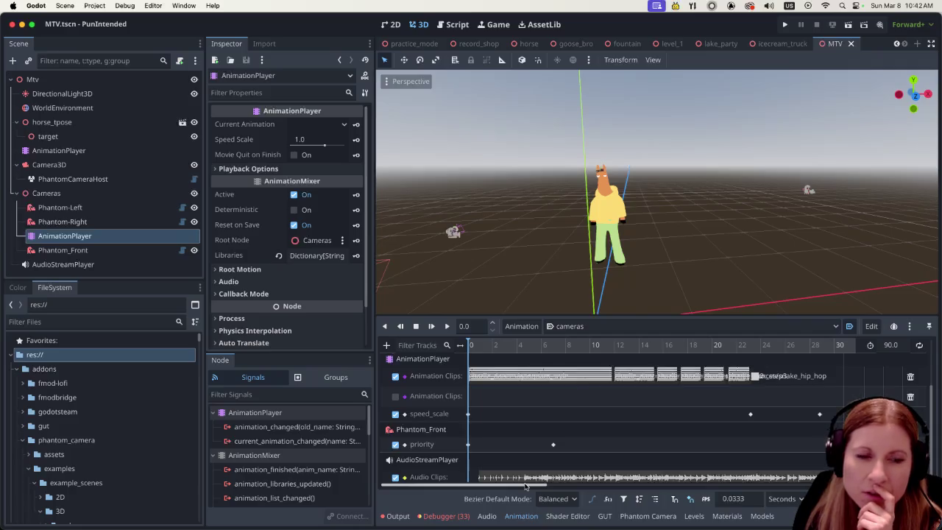
- Scroll the timeline and assign charlie_dances/snake_hip_hop to the 23.2355 s clip key
left_click_drag(526, 486, 611, 491)
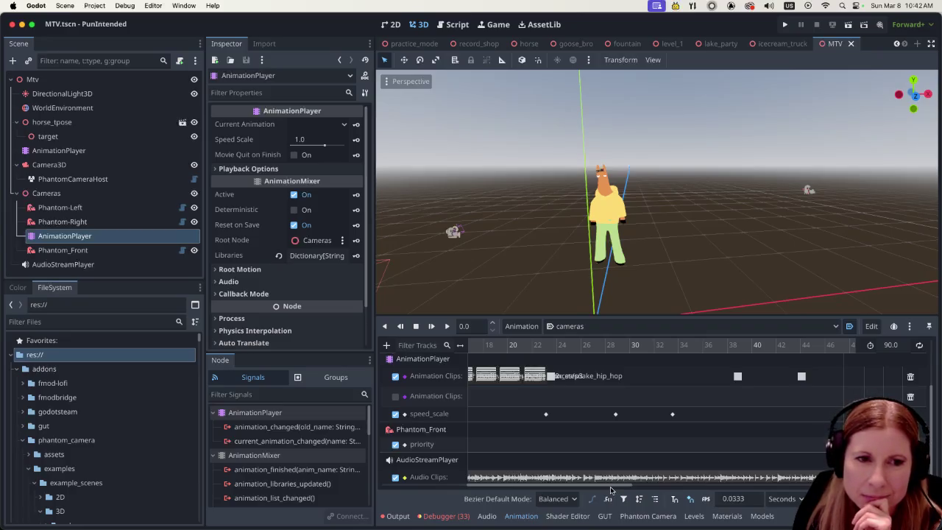
left_click(553, 377)
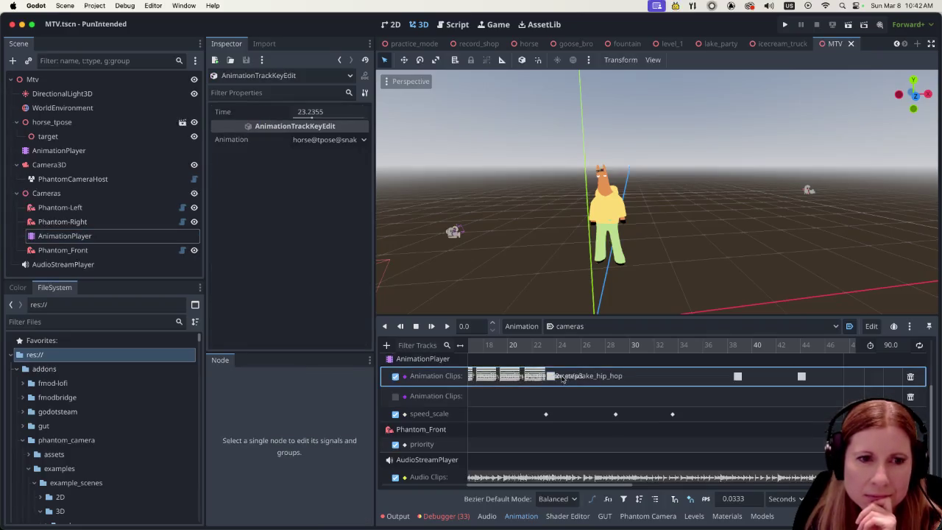
left_click(361, 142)
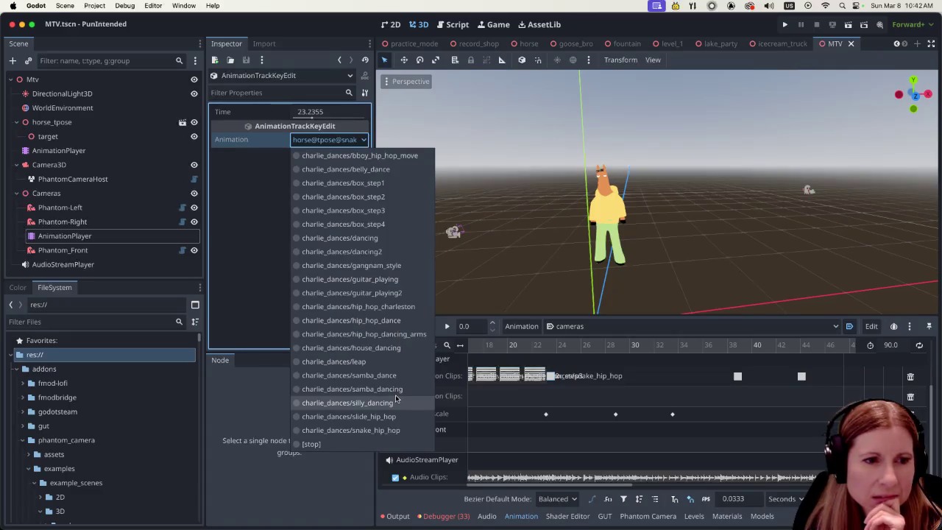
left_click(396, 430)
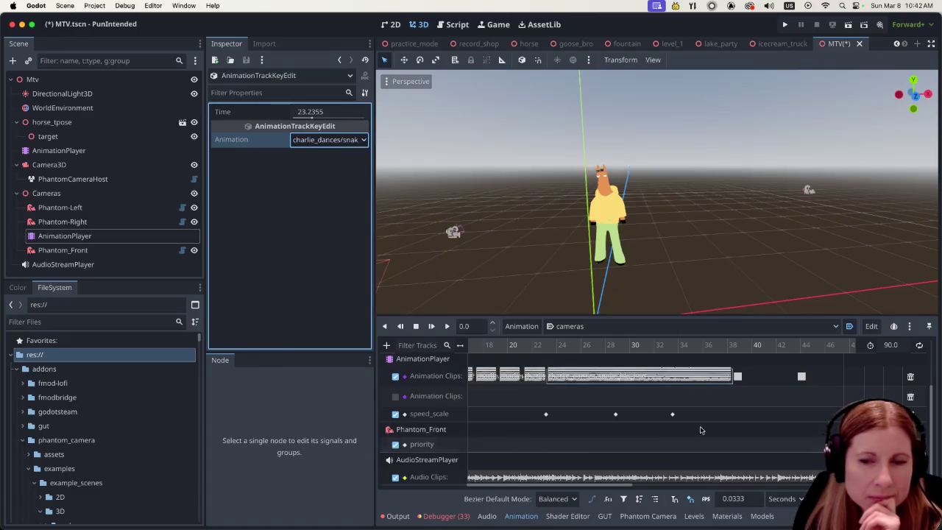
- Check the 38.5614 s key's animation list without changing it, then save the scene
left_click(738, 378)
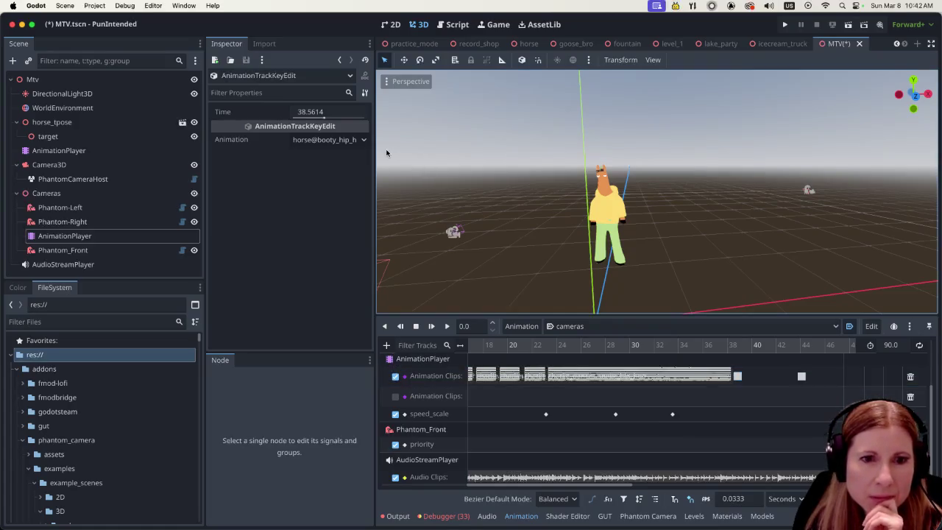
left_click(362, 140)
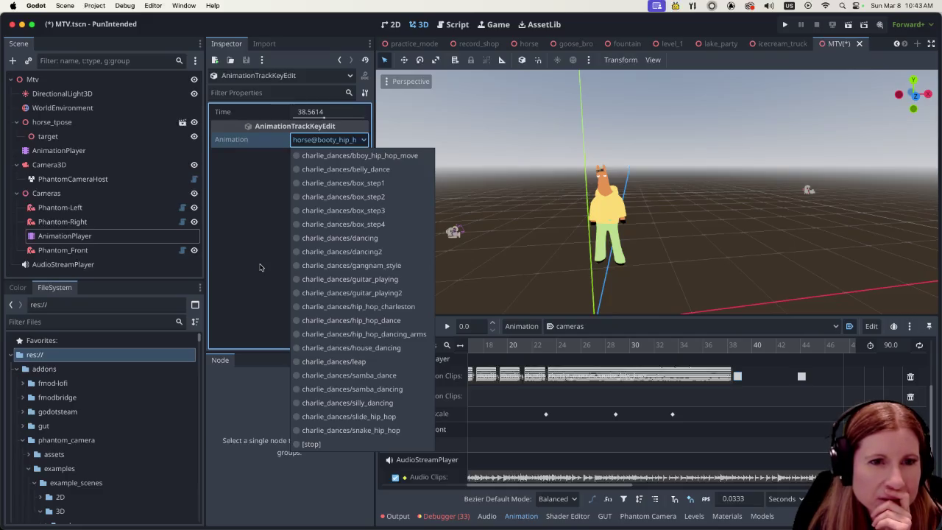
left_click(259, 267)
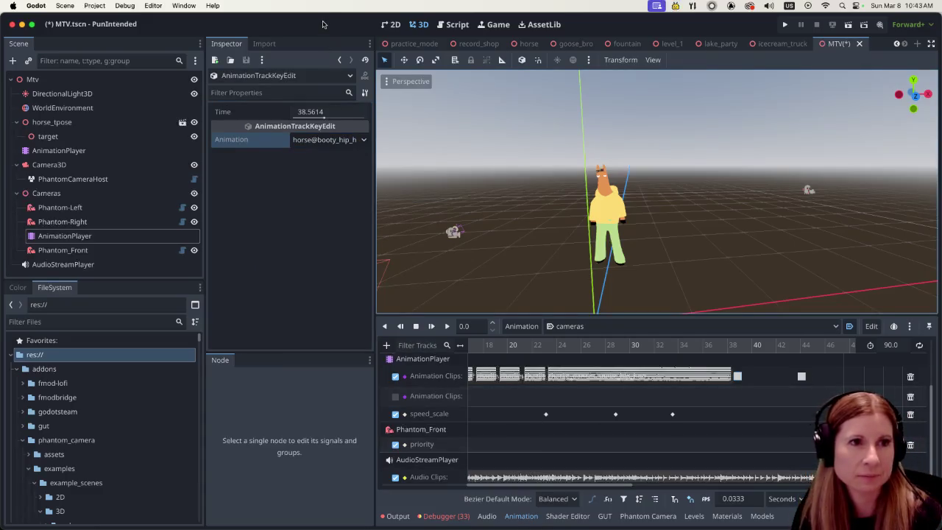
key("super+s")
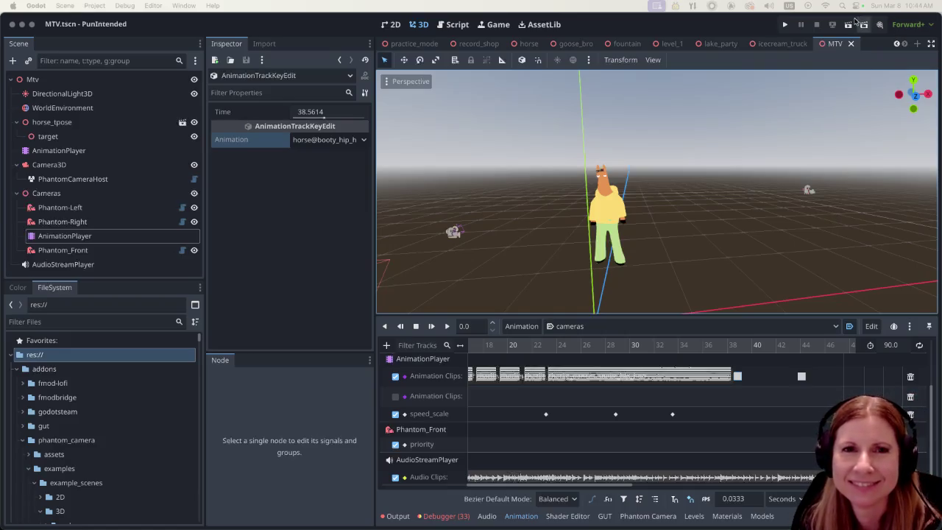
- Disable the Audio Clips track in the cameras animation's Animation panel
left_click(395, 477)
- Run the PunIntended game to watch the horse dance, then quit back to the MTV scene
key("super+s")
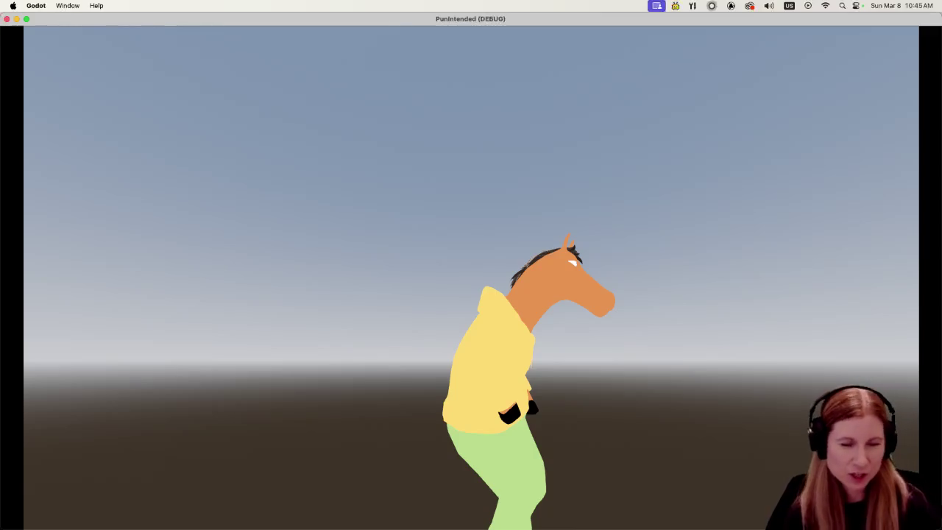
key("super+q")
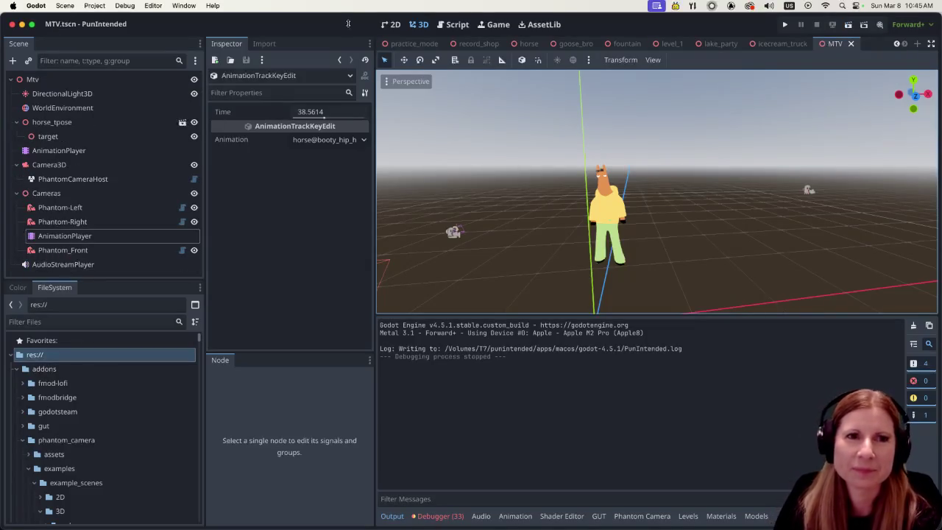